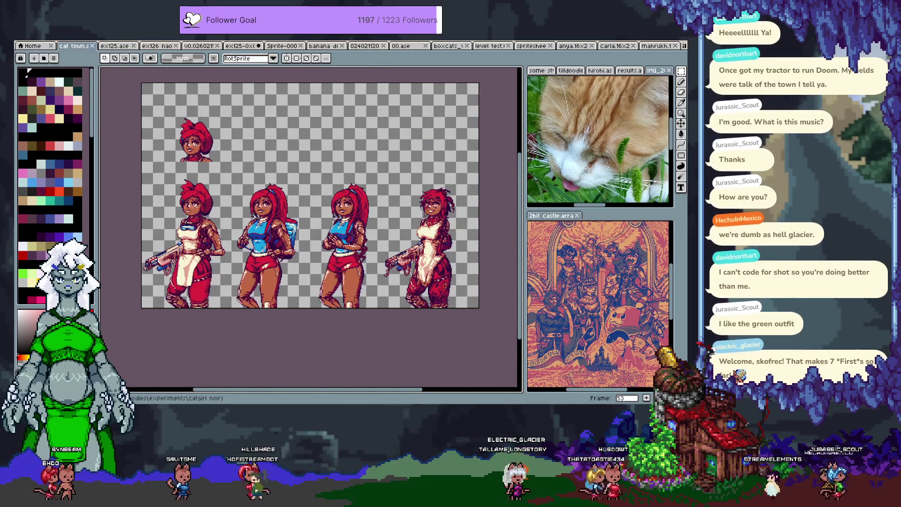
Step: Go through ex125.ase to the ex126 sprite of the orange-tailed girl on a staff
{"action": "left_click", "coordinate": [125, 47]}
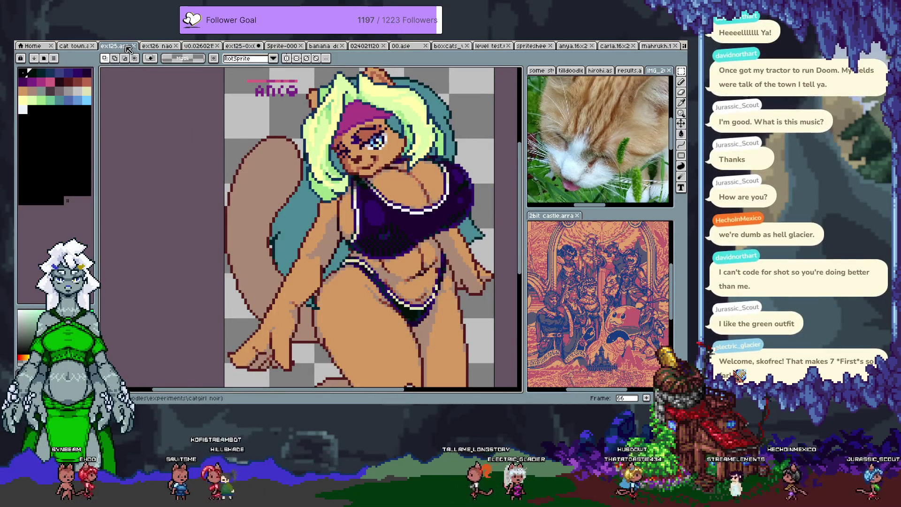
{"action": "left_click", "coordinate": [164, 47]}
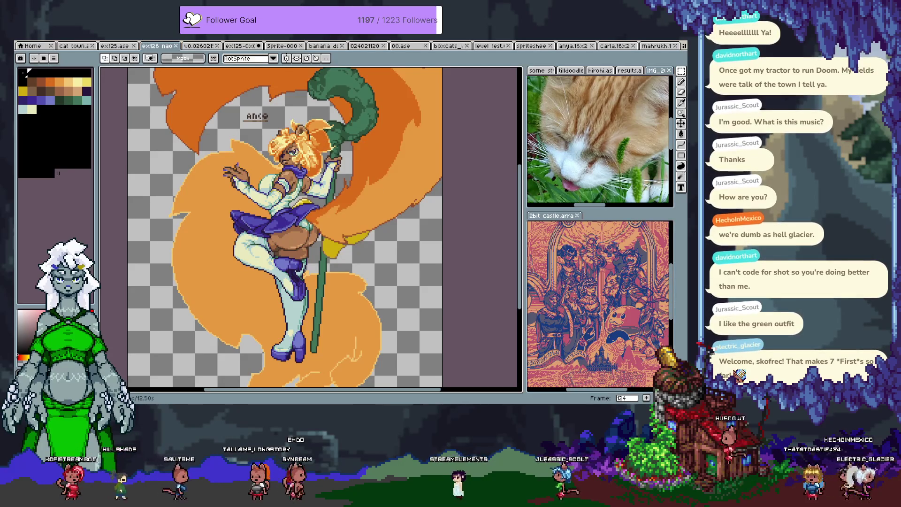
{"action": "scroll", "coordinate": [288, 163], "scroll_direction": "up", "scroll_amount": 1}
{"action": "scroll", "coordinate": [289, 163], "scroll_direction": "up", "scroll_amount": 2}
{"action": "key", "text": "b"}
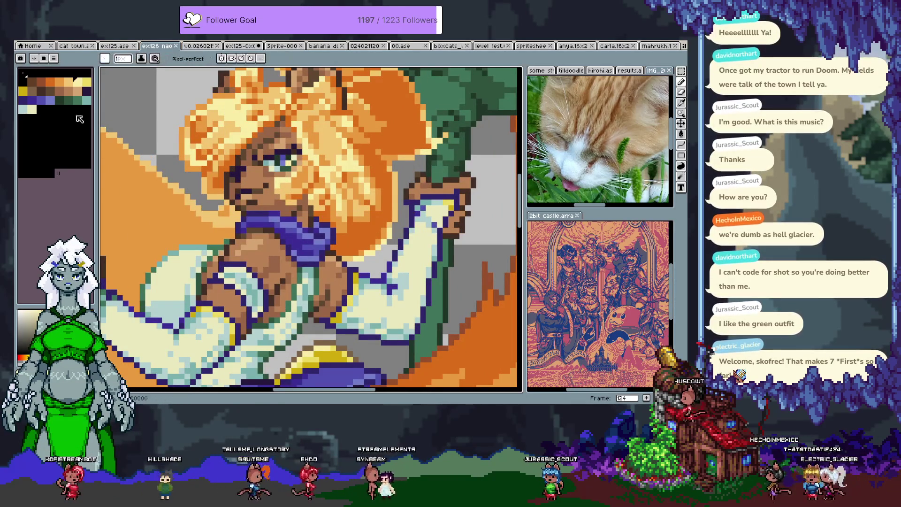
{"action": "left_click", "coordinate": [27, 93]}
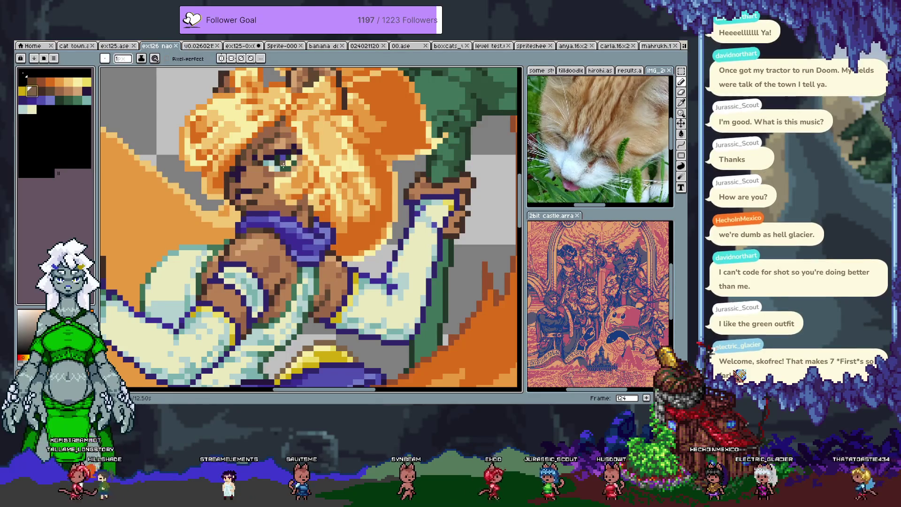
{"action": "scroll", "coordinate": [291, 170], "scroll_direction": "up", "scroll_amount": 3}
{"action": "key", "text": "alt"}
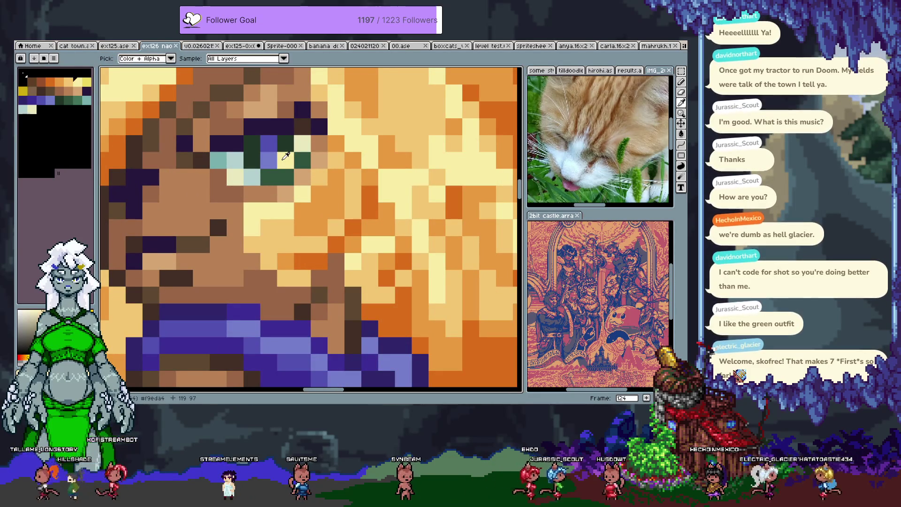
{"action": "left_click", "coordinate": [274, 159]}
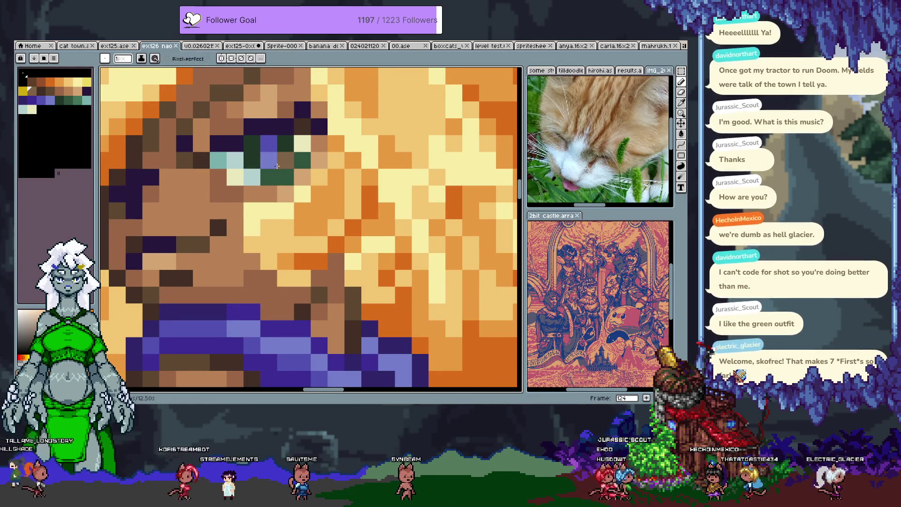
{"action": "scroll", "coordinate": [274, 163], "scroll_direction": "down", "scroll_amount": 3}
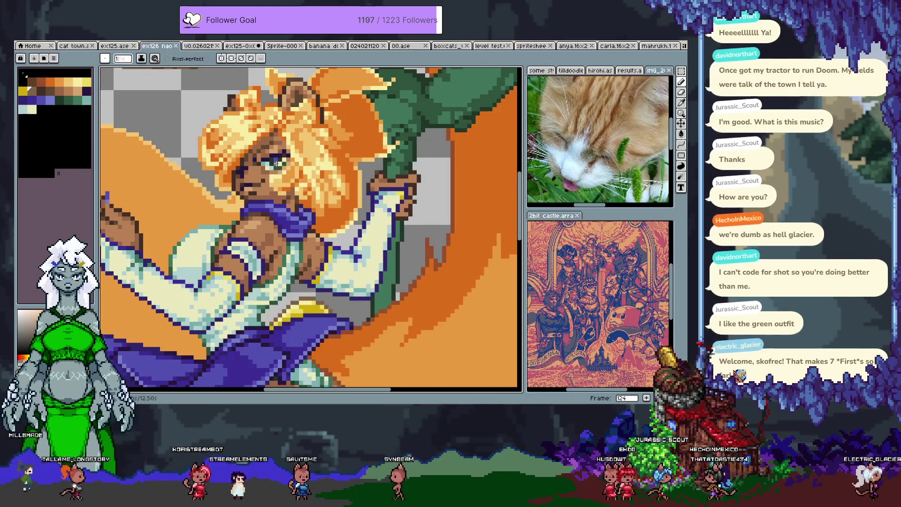
{"action": "scroll", "coordinate": [281, 191], "scroll_direction": "down", "scroll_amount": 1}
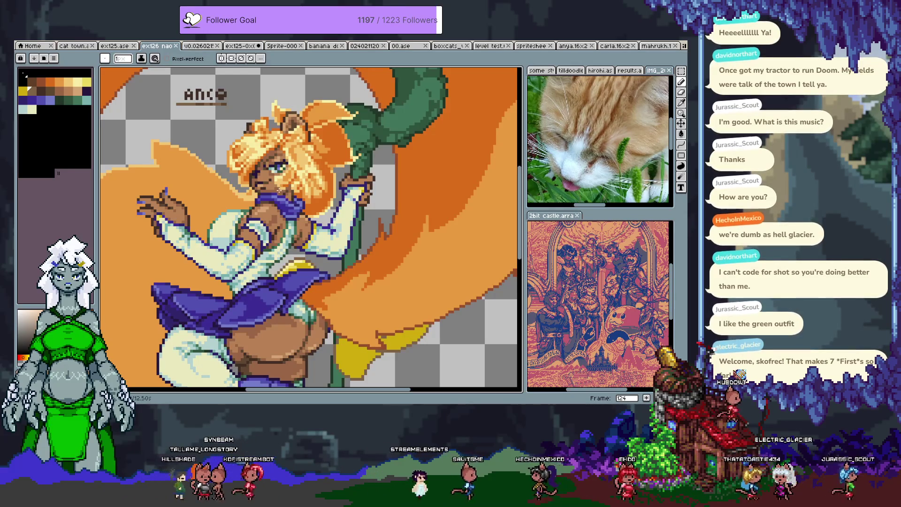
{"action": "scroll", "coordinate": [277, 187], "scroll_direction": "down", "scroll_amount": 2}
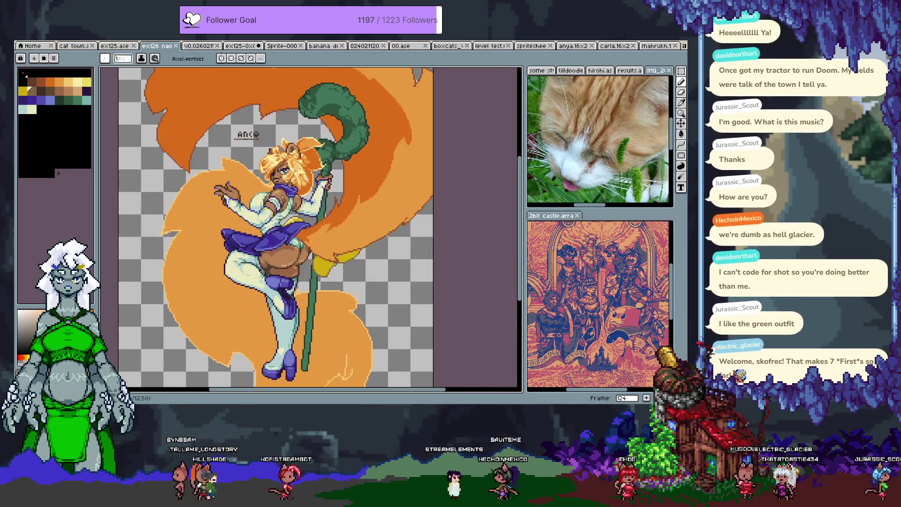
Step: Switch to the ex125.ase sprite and frame the legs, undoing an accidental layer duplication
{"action": "left_click", "coordinate": [111, 46]}
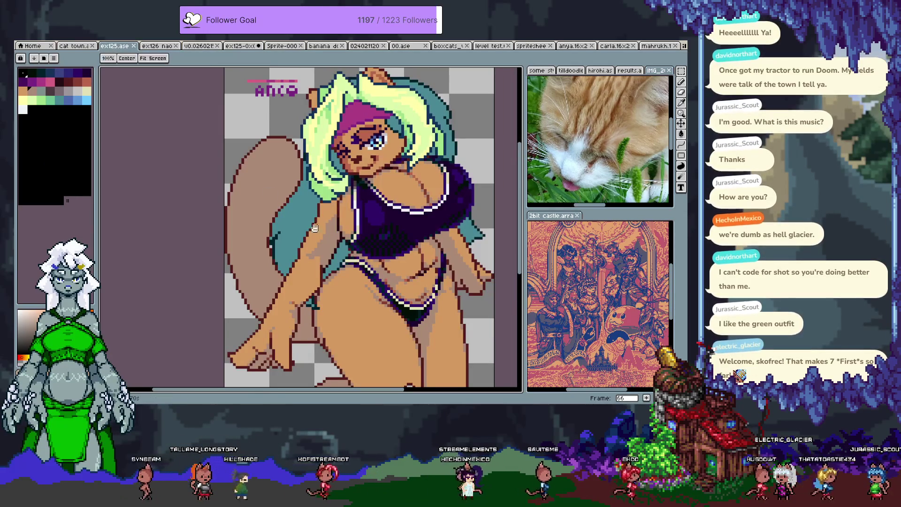
{"action": "left_click_drag", "start_coordinate": [315, 228], "coordinate": [262, 179]}
{"action": "left_click_drag", "start_coordinate": [254, 266], "coordinate": [274, 237]}
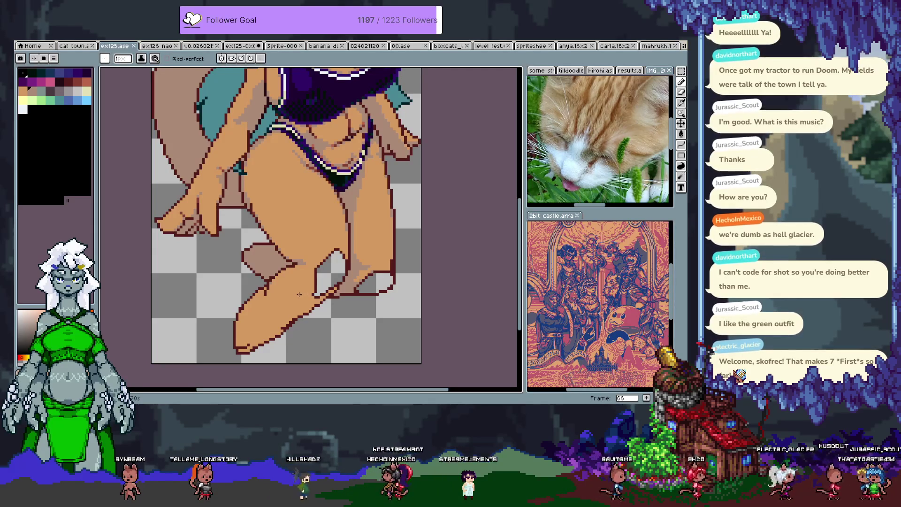
{"action": "scroll", "coordinate": [307, 287], "scroll_direction": "up", "scroll_amount": 1}
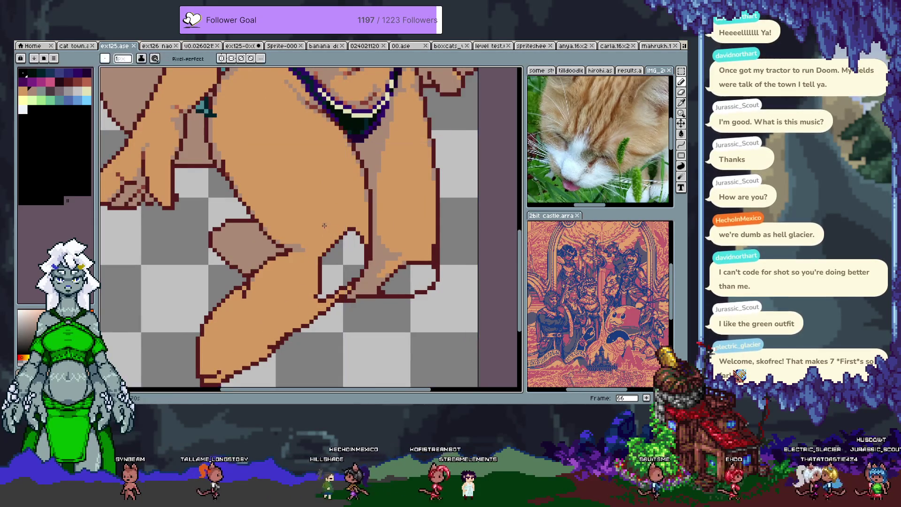
{"action": "key", "text": "Tab"}
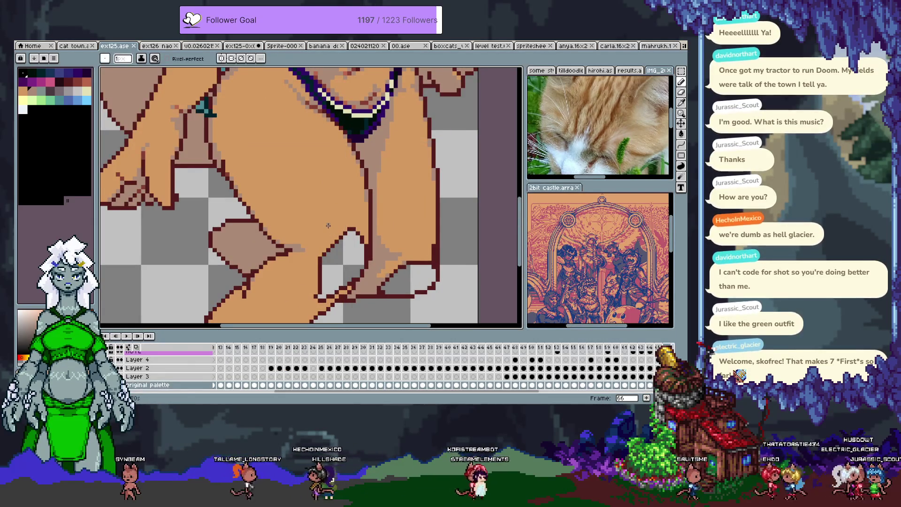
{"action": "key", "text": "alt"}
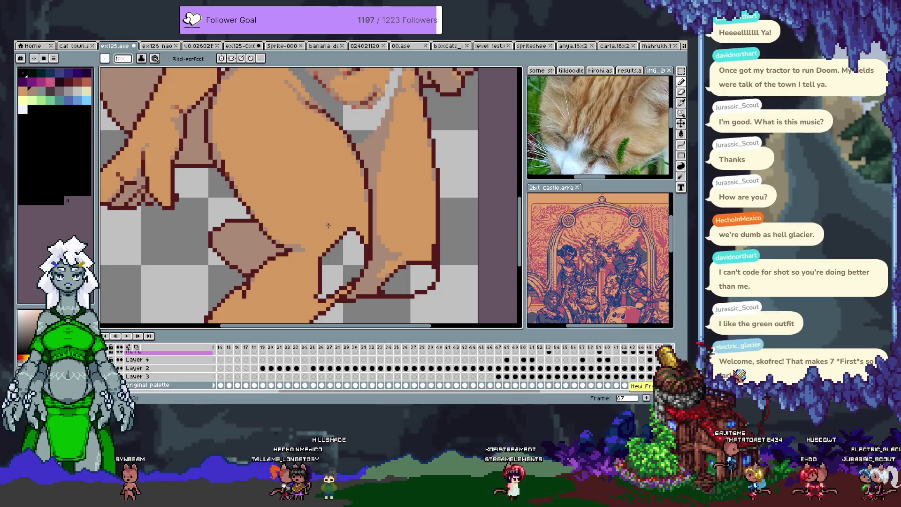
{"action": "key", "text": "ctrl+z"}
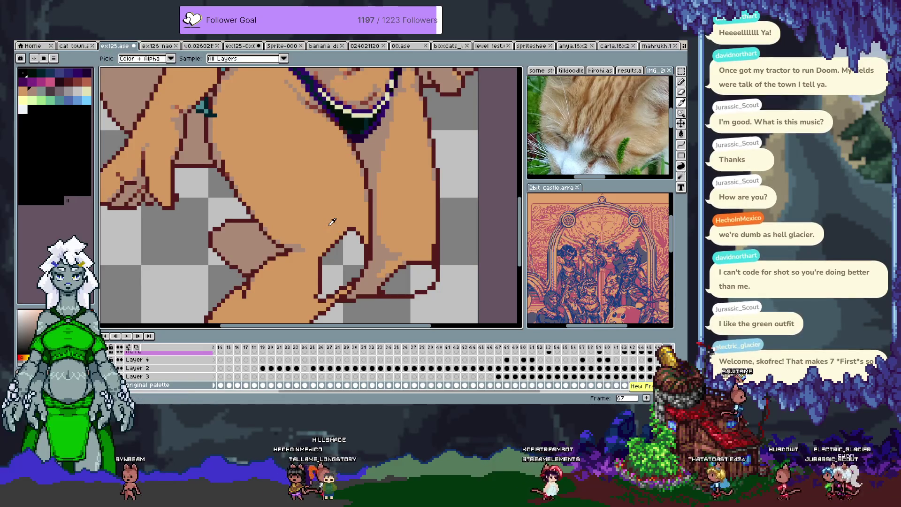
{"action": "key", "text": "Tab"}
{"action": "scroll", "coordinate": [329, 225], "scroll_direction": "right", "scroll_amount": 2}
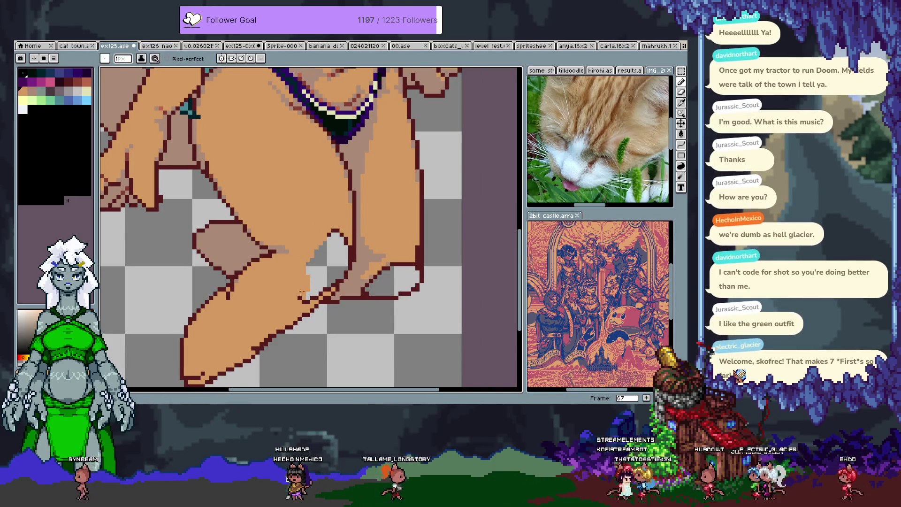
Step: Draw a dark outline across the thigh gap and fill it with skin-tone pixels
{"action": "left_click_drag", "start_coordinate": [302, 297], "coordinate": [329, 233]}
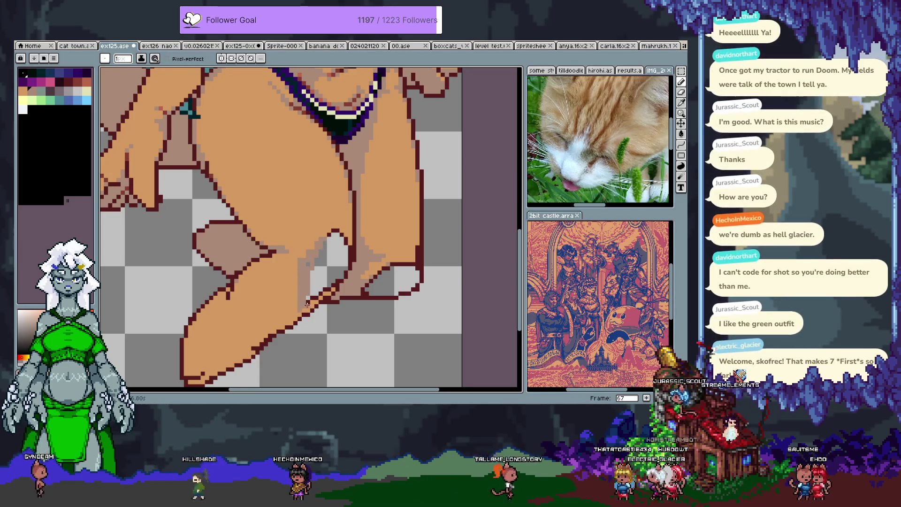
{"action": "key", "text": "w"}
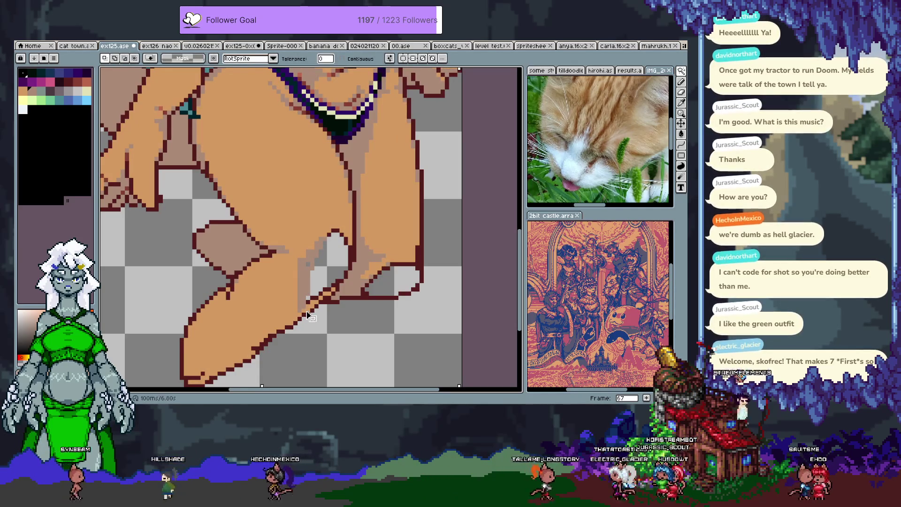
{"action": "key", "text": "b"}
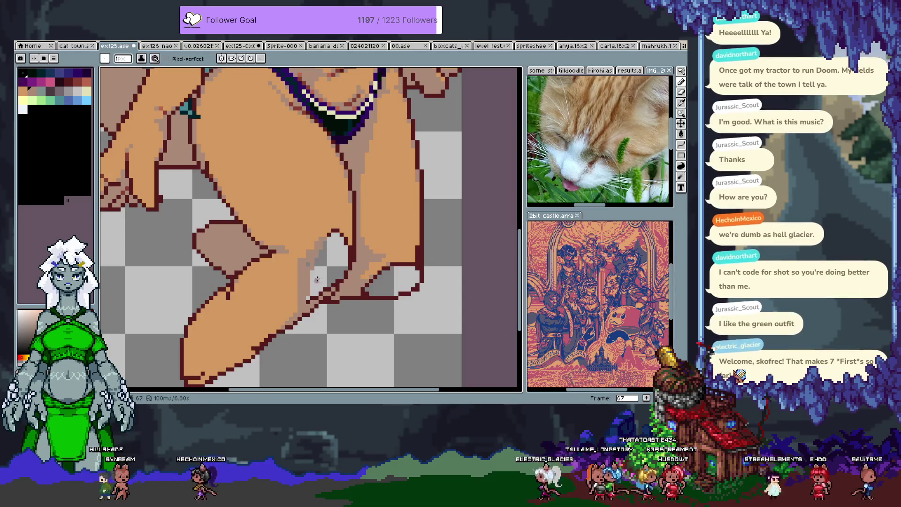
{"action": "key", "text": "v"}
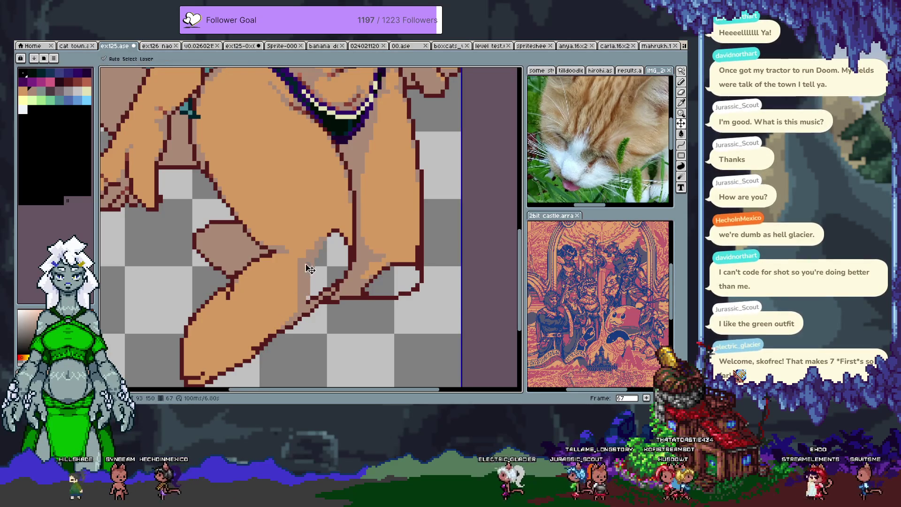
{"action": "key", "text": "b"}
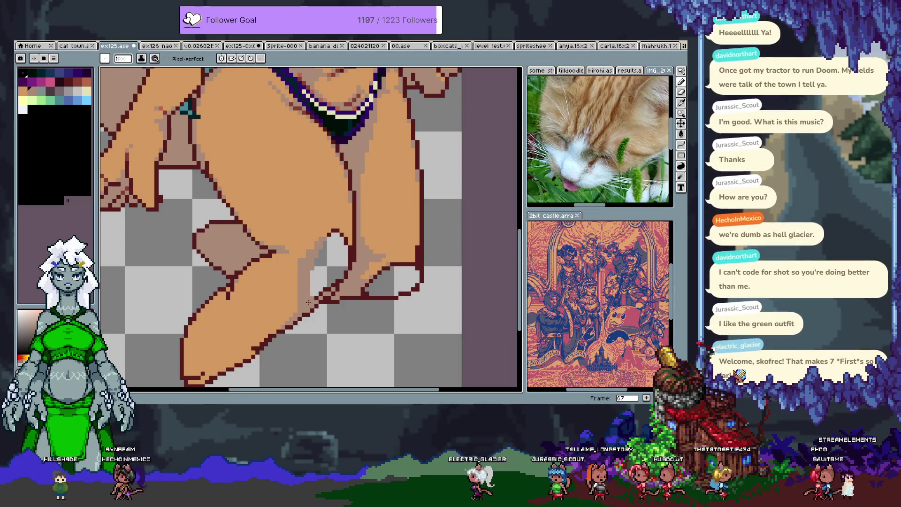
{"action": "left_click_drag", "start_coordinate": [317, 281], "coordinate": [329, 238]}
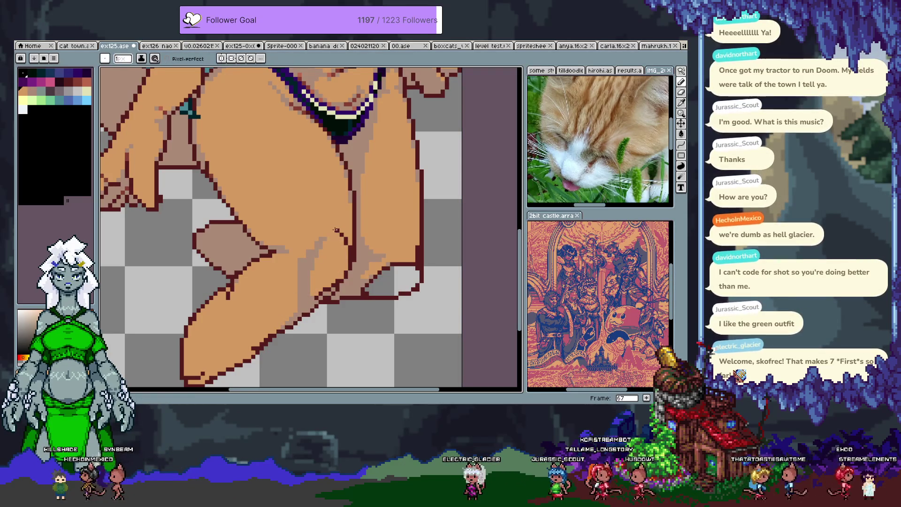
{"action": "key", "text": "i"}
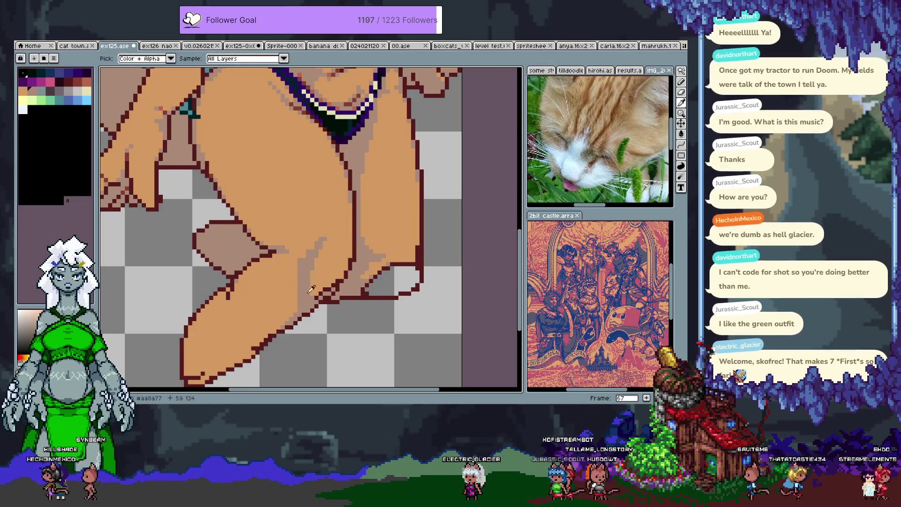
{"action": "key", "text": "b"}
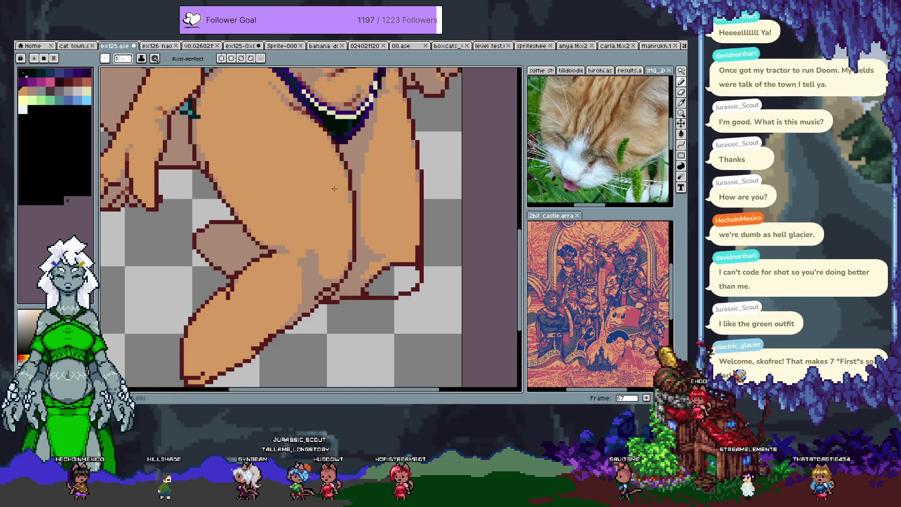
Step: Fill the lower arm with darker tan and redraw its dark lower outline
{"action": "scroll", "coordinate": [338, 202], "scroll_direction": "up", "scroll_amount": 1}
{"action": "mouse_move", "coordinate": [358, 277]}
{"action": "left_mouse_down"}
{"action": "mouse_move", "coordinate": [383, 281]}
{"action": "mouse_move", "coordinate": [317, 255]}
{"action": "left_mouse_up"}
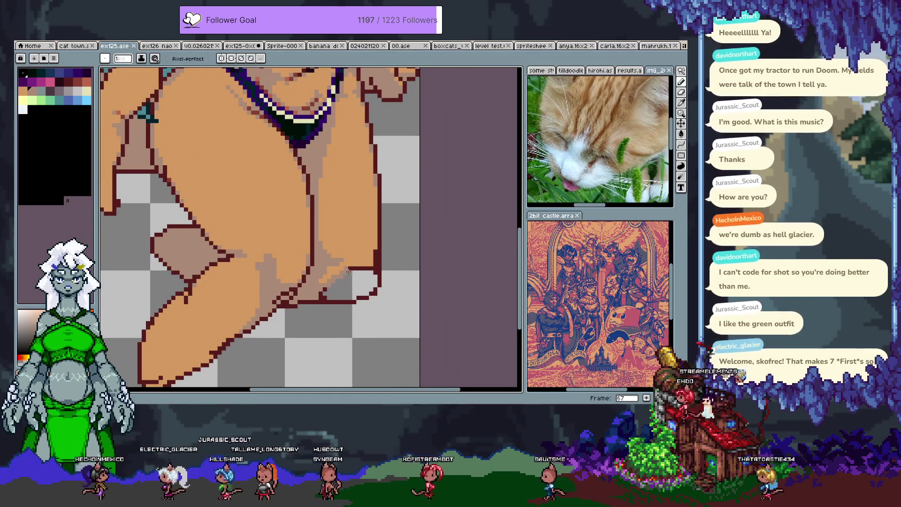
{"action": "left_click", "coordinate": [372, 267]}
{"action": "key", "text": "g"}
{"action": "left_click", "coordinate": [325, 303]}
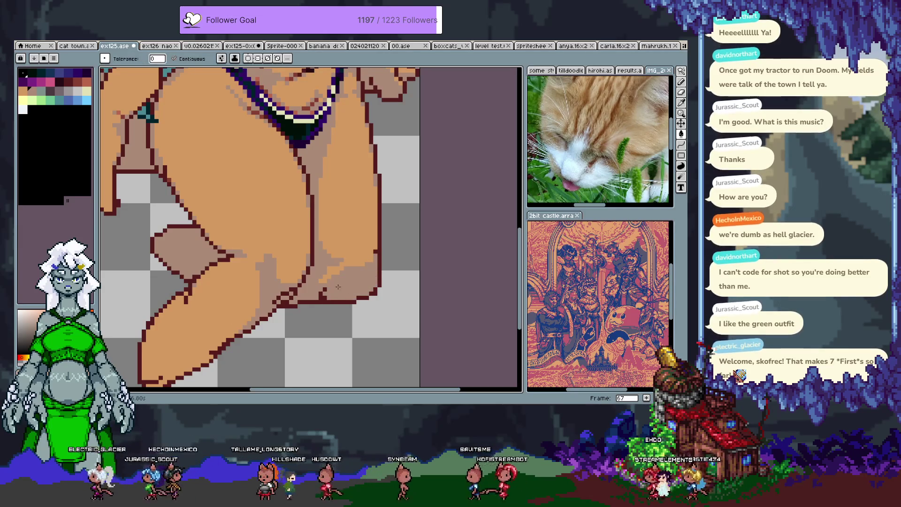
{"action": "key", "text": "b"}
{"action": "left_click_drag", "start_coordinate": [324, 291], "coordinate": [326, 301]}
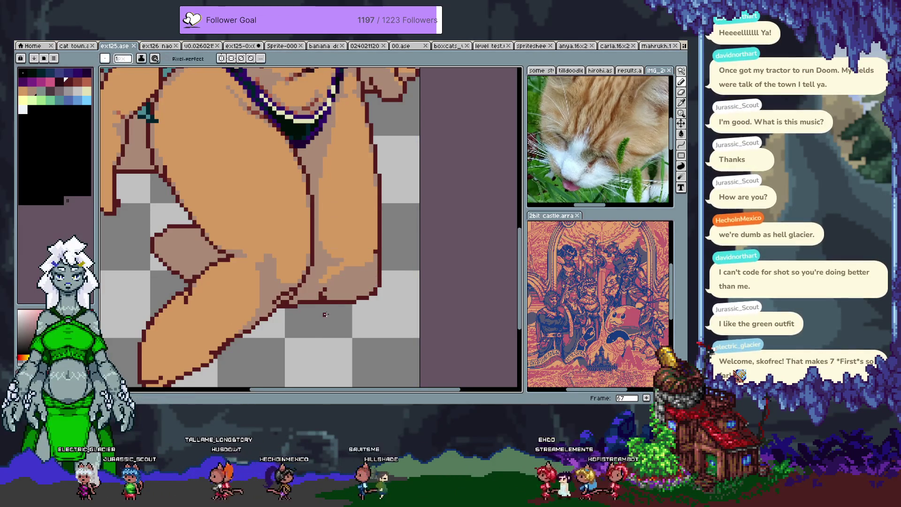
Step: Zoom out and pan until the whole sprite shows, head to feet
{"action": "scroll", "coordinate": [357, 243], "scroll_direction": "down", "scroll_amount": 3}
{"action": "left_click_drag", "start_coordinate": [357, 243], "coordinate": [351, 271]}
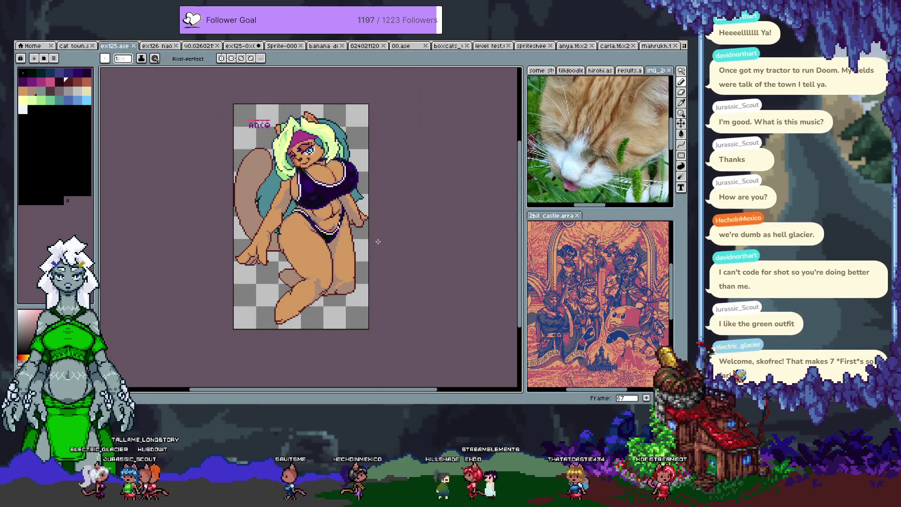
{"action": "scroll", "coordinate": [327, 298], "scroll_direction": "up", "scroll_amount": 3}
{"action": "key", "text": "alt"}
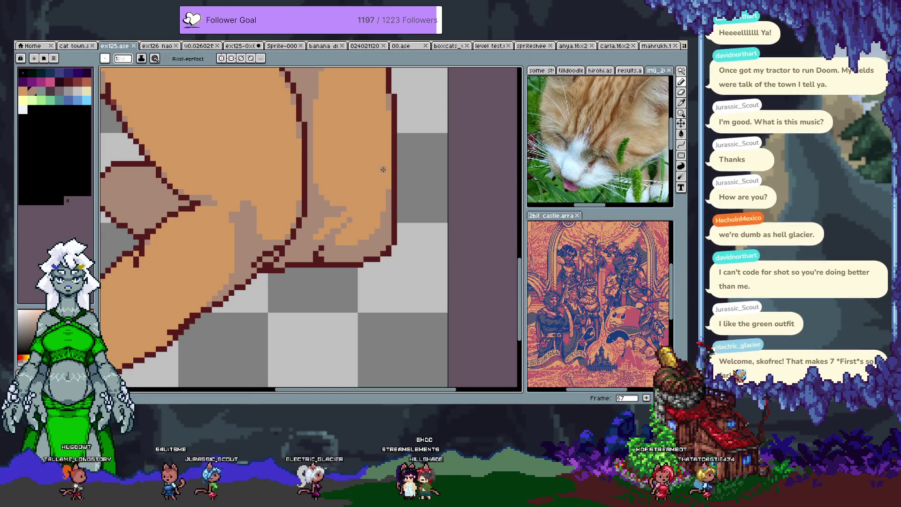
{"action": "scroll", "coordinate": [383, 169], "scroll_direction": "down", "scroll_amount": 1}
{"action": "scroll", "coordinate": [384, 179], "scroll_direction": "down", "scroll_amount": 1}
{"action": "scroll", "coordinate": [387, 193], "scroll_direction": "down", "scroll_amount": 1}
{"action": "scroll", "coordinate": [392, 212], "scroll_direction": "down", "scroll_amount": 1}
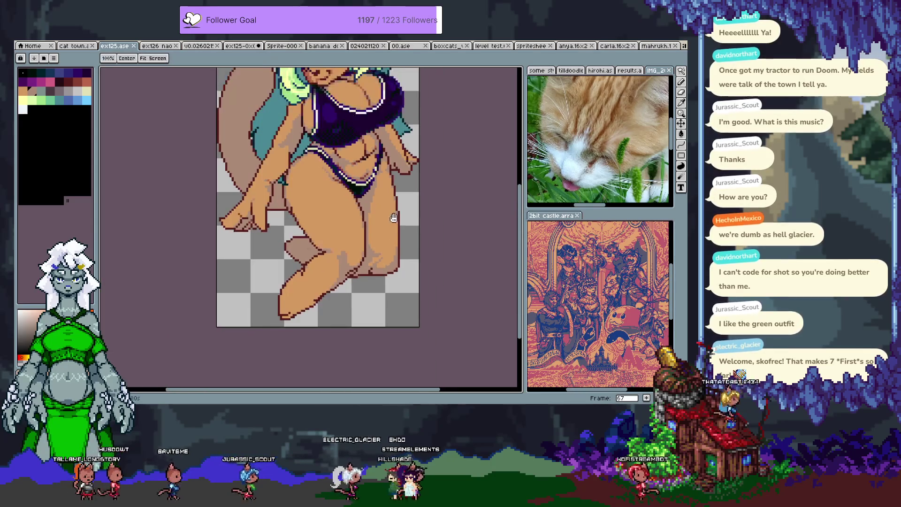
{"action": "left_click_drag", "start_coordinate": [394, 217], "coordinate": [383, 283]}
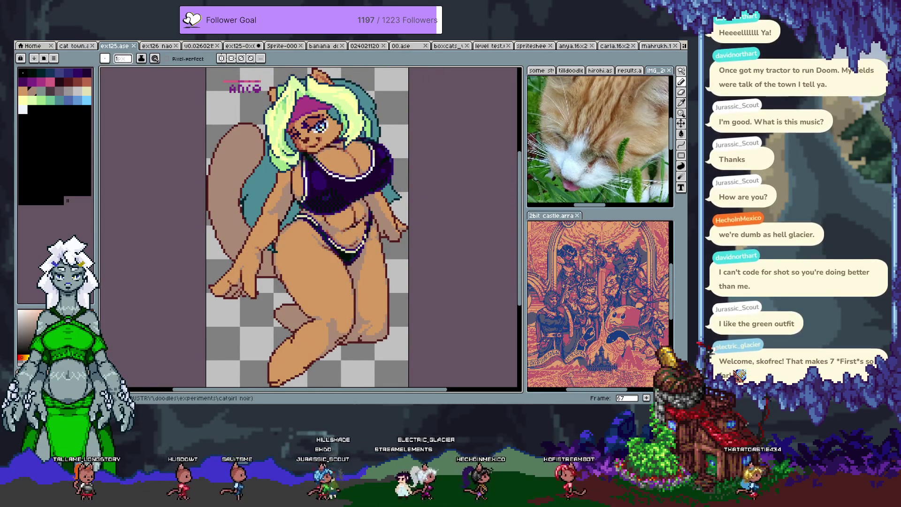
{"action": "key", "text": "alt+Tab"}
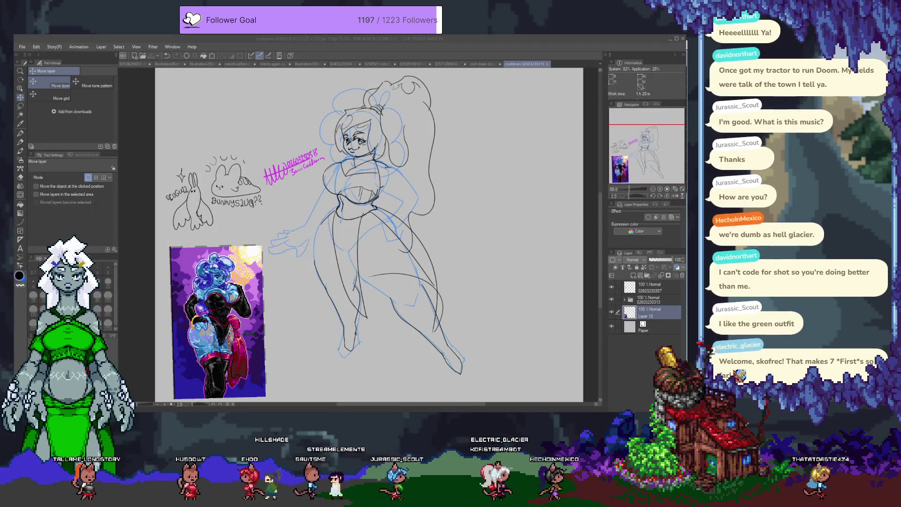
Step: On Layer 15, erase the old outer curve at the head's top-left
{"action": "scroll", "coordinate": [404, 209], "scroll_direction": "up", "scroll_amount": 2}
{"action": "scroll", "coordinate": [413, 212], "scroll_direction": "up", "scroll_amount": 2}
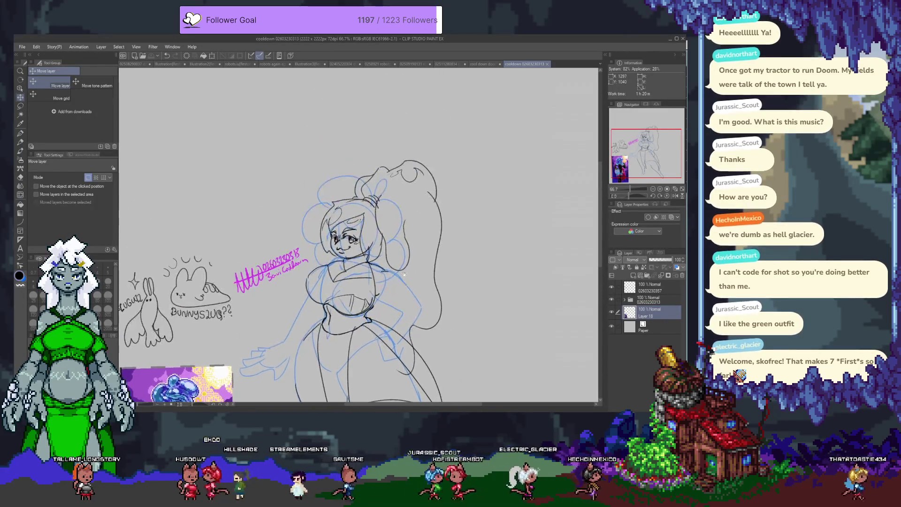
{"action": "scroll", "coordinate": [384, 207], "scroll_direction": "up", "scroll_amount": 2}
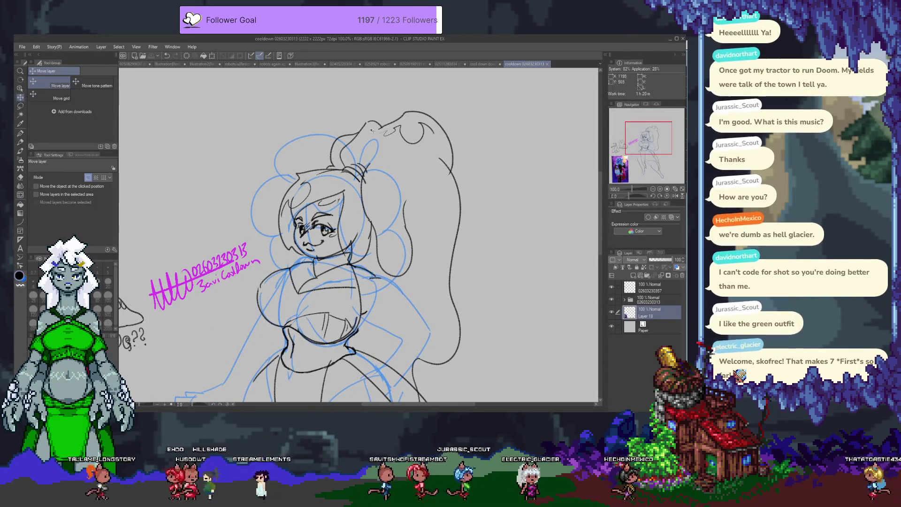
{"action": "scroll", "coordinate": [372, 130], "scroll_direction": "up", "scroll_amount": 1}
{"action": "scroll", "coordinate": [372, 125], "scroll_direction": "up", "scroll_amount": 1}
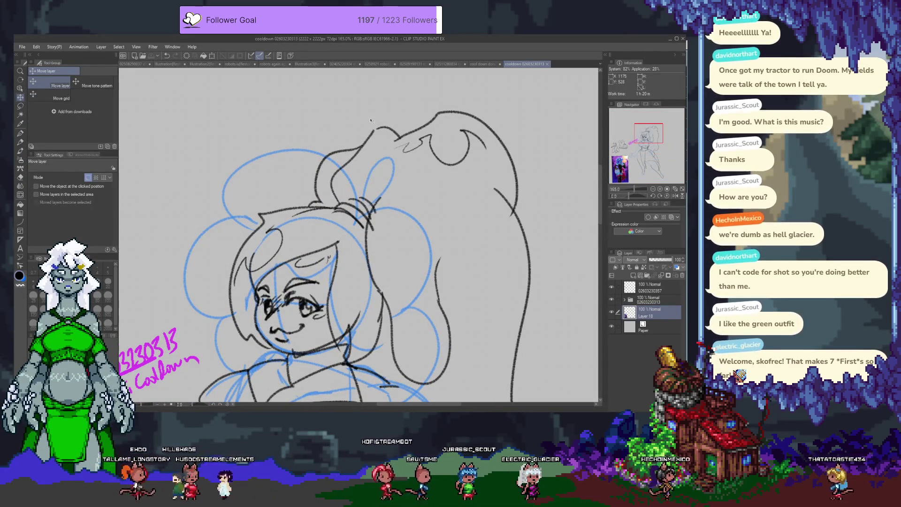
{"action": "scroll", "coordinate": [371, 121], "scroll_direction": "down", "scroll_amount": 1}
{"action": "scroll", "coordinate": [350, 147], "scroll_direction": "up", "scroll_amount": 1}
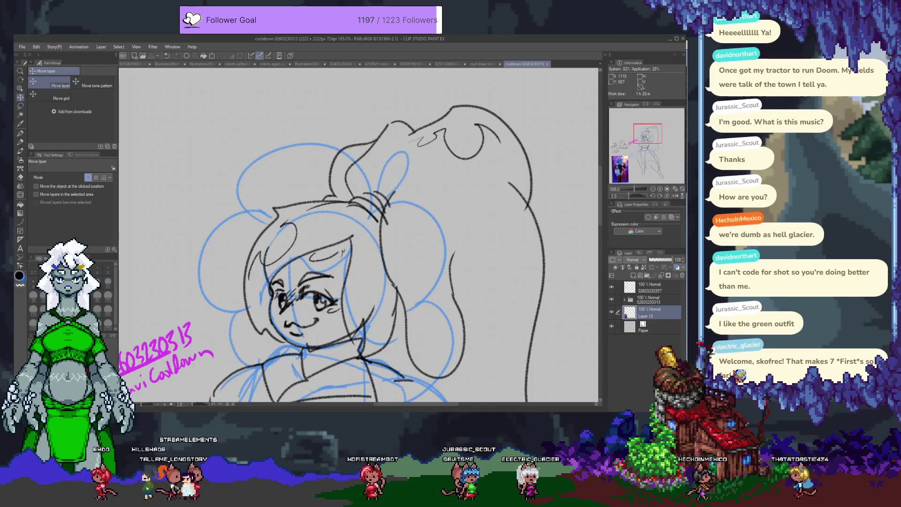
{"action": "left_click", "coordinate": [353, 149], "text": "ctrl+shift"}
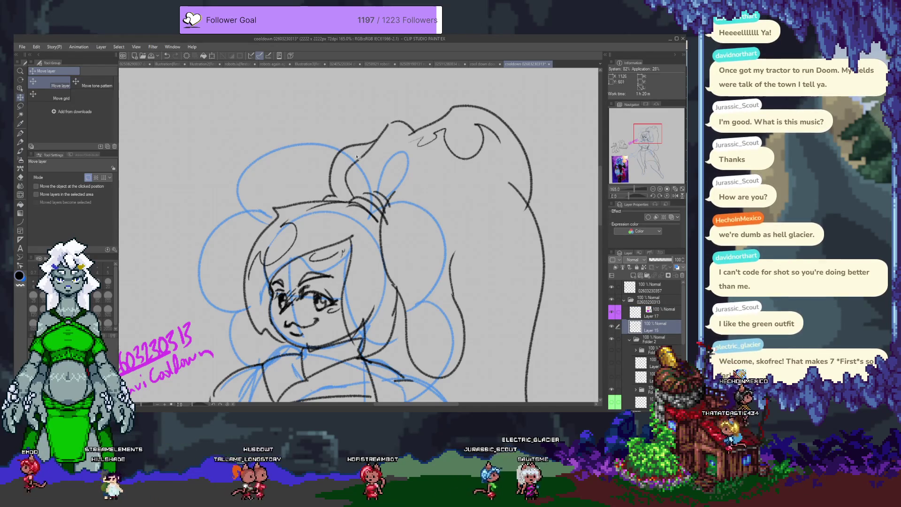
{"action": "key", "text": "e"}
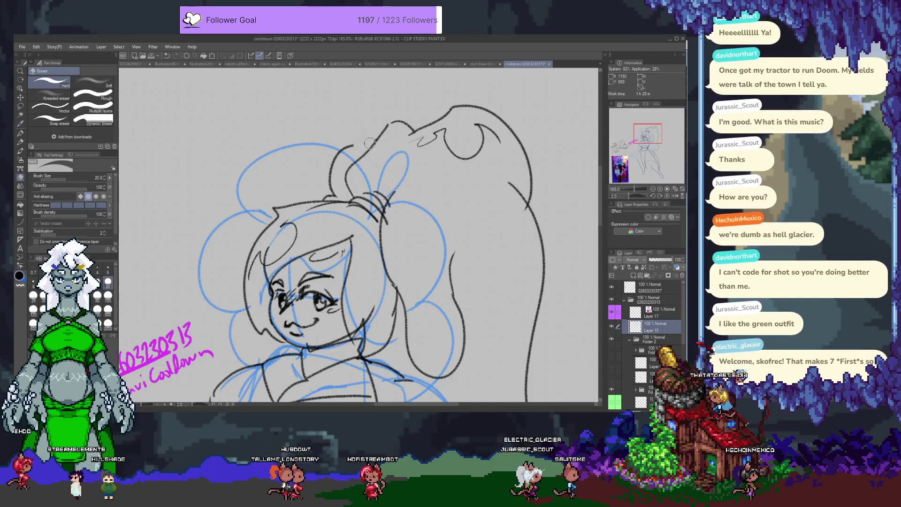
{"action": "left_click_drag", "start_coordinate": [353, 146], "coordinate": [334, 187]}
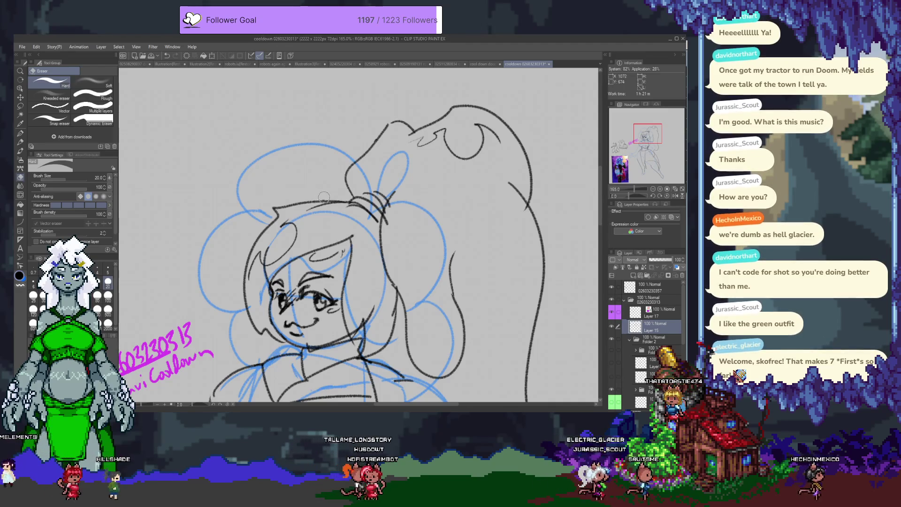
Step: Redraw the head's top-left arc with Mechanical pencil 3, undoing failed attempts
{"action": "key", "text": "p"}
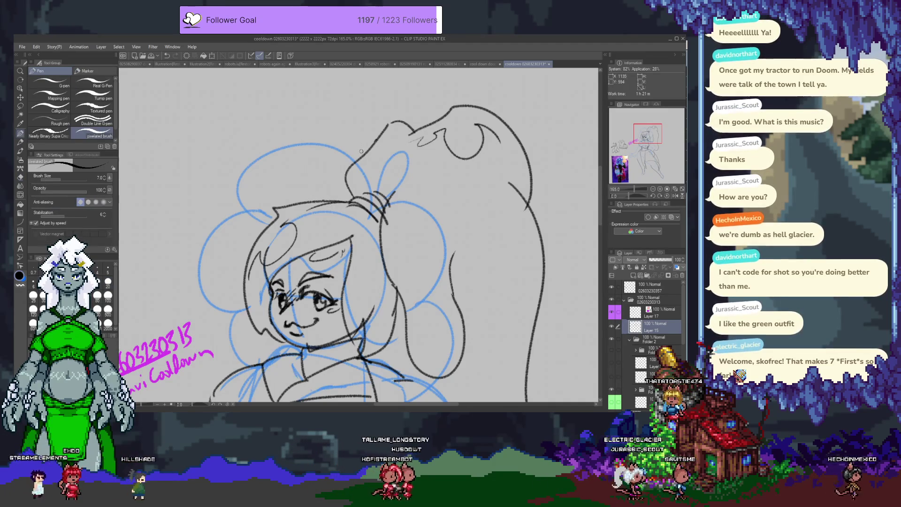
{"action": "key", "text": "p"}
{"action": "left_click_drag", "start_coordinate": [323, 177], "coordinate": [362, 143]}
{"action": "key", "text": "ctrl+z"}
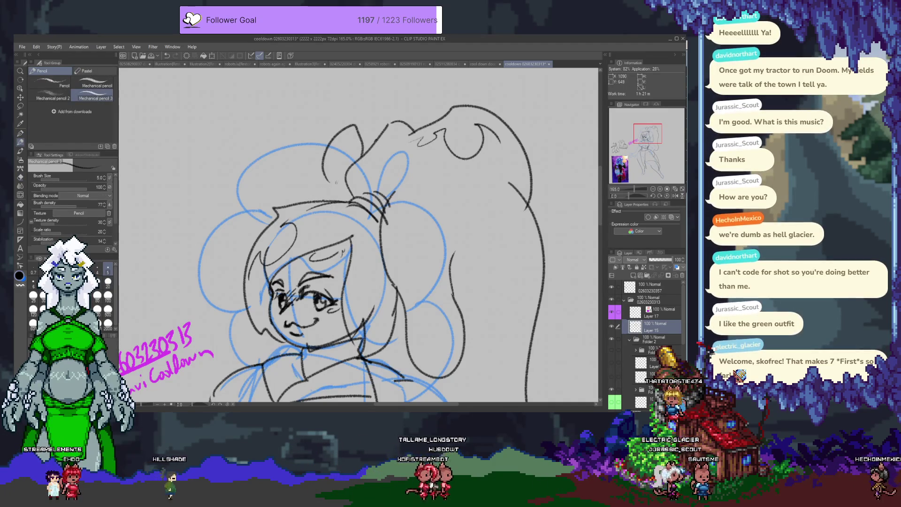
{"action": "mouse_move", "coordinate": [327, 157]}
{"action": "left_mouse_down"}
{"action": "mouse_move", "coordinate": [359, 150]}
{"action": "mouse_move", "coordinate": [334, 200]}
{"action": "left_mouse_up"}
{"action": "key", "text": "ctrl+z"}
{"action": "key", "text": "ctrl+z"}
{"action": "left_click_drag", "start_coordinate": [359, 157], "coordinate": [327, 171]}
{"action": "key", "text": "ctrl+z"}
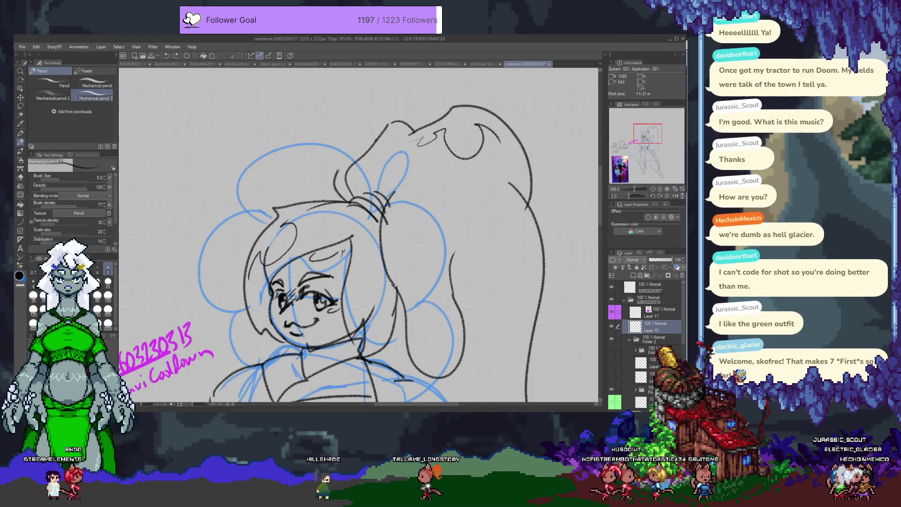
{"action": "key", "text": "ctrl+z"}
{"action": "left_click_drag", "start_coordinate": [360, 159], "coordinate": [319, 197]}
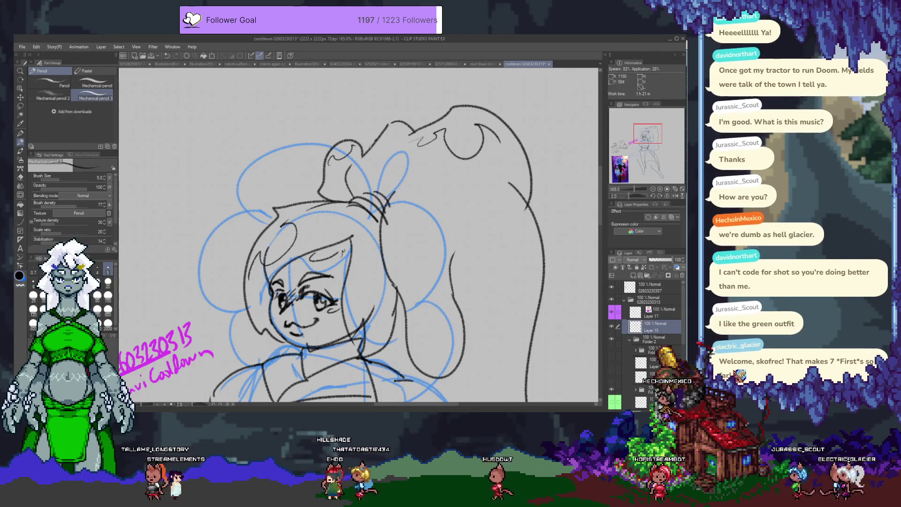
Step: Add a short thin pencil line, then bring the chest and waist into view
{"action": "scroll", "coordinate": [386, 183], "scroll_direction": "down", "scroll_amount": 3}
{"action": "scroll", "coordinate": [387, 206], "scroll_direction": "down", "scroll_amount": 3}
{"action": "scroll", "coordinate": [389, 231], "scroll_direction": "up", "scroll_amount": 3}
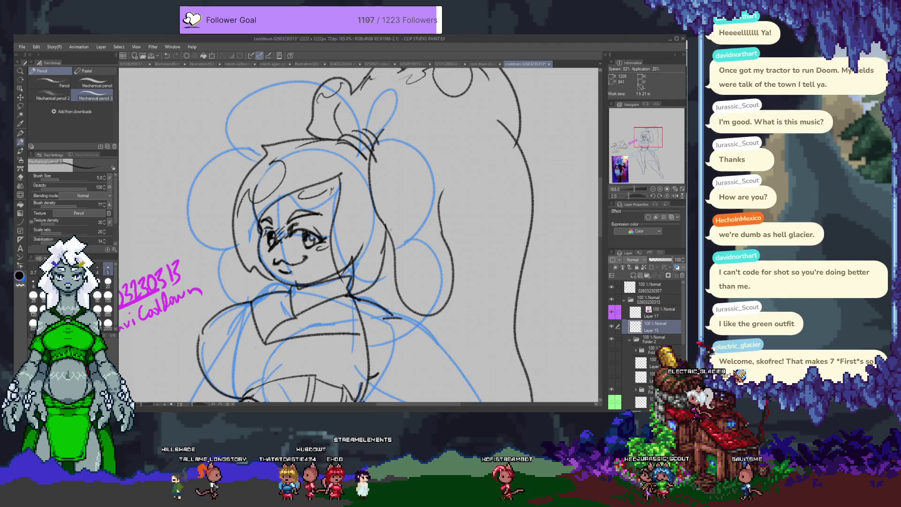
{"action": "left_click_drag", "start_coordinate": [398, 231], "coordinate": [432, 229]}
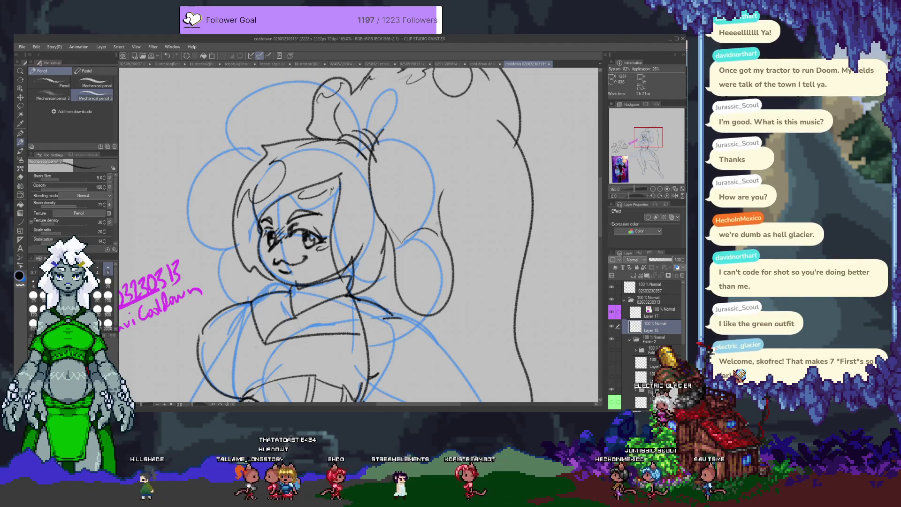
{"action": "left_click_drag", "start_coordinate": [364, 309], "coordinate": [389, 214]}
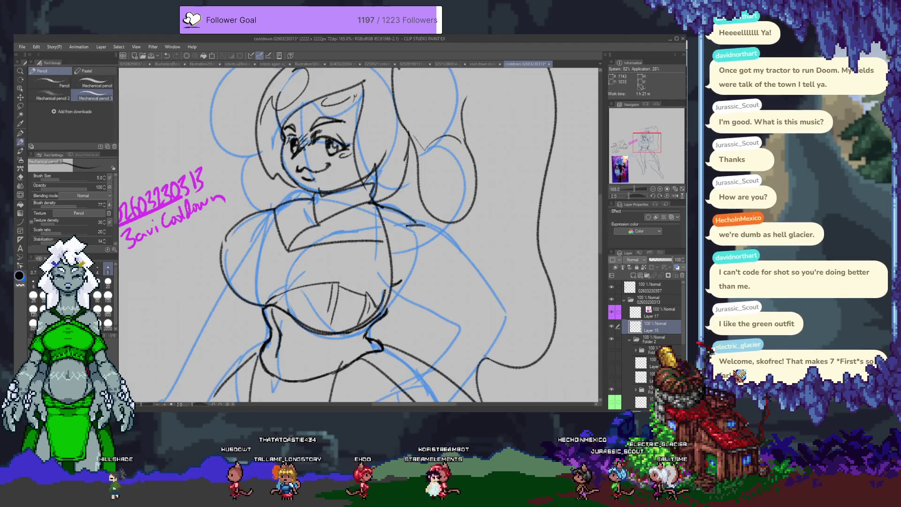
{"action": "mouse_move", "coordinate": [377, 258]}
{"action": "left_mouse_down"}
{"action": "mouse_move", "coordinate": [382, 289]}
{"action": "mouse_move", "coordinate": [367, 278]}
{"action": "left_mouse_up"}
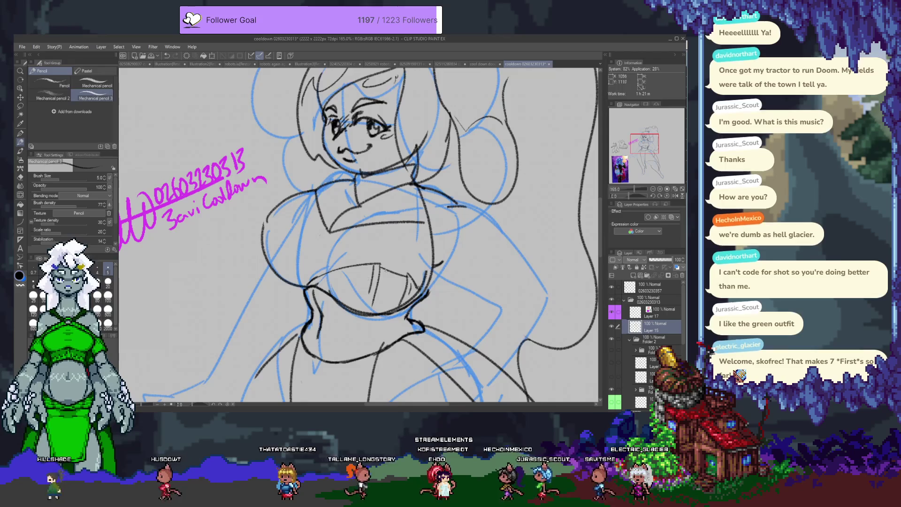
{"action": "scroll", "coordinate": [367, 279], "scroll_direction": "down", "scroll_amount": 2}
{"action": "scroll", "coordinate": [418, 281], "scroll_direction": "down", "scroll_amount": 1}
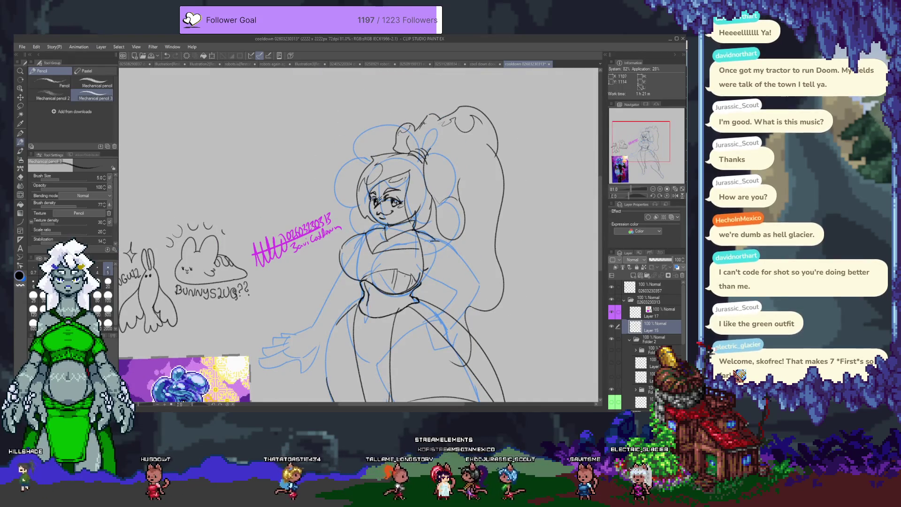
Step: Open Folder 3 and toggle the torso and leg sketch layers to check their lines
{"action": "left_click_drag", "start_coordinate": [422, 330], "coordinate": [420, 203]}
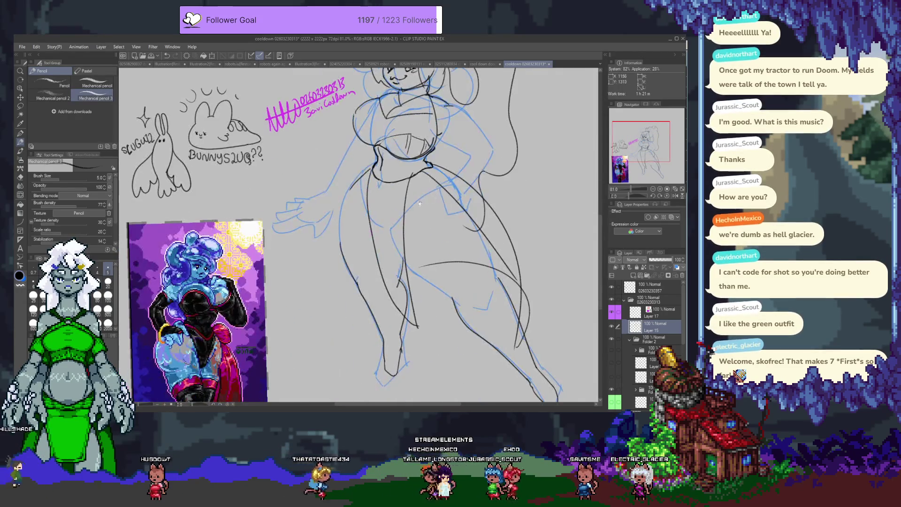
{"action": "left_click", "coordinate": [397, 238], "text": "ctrl"}
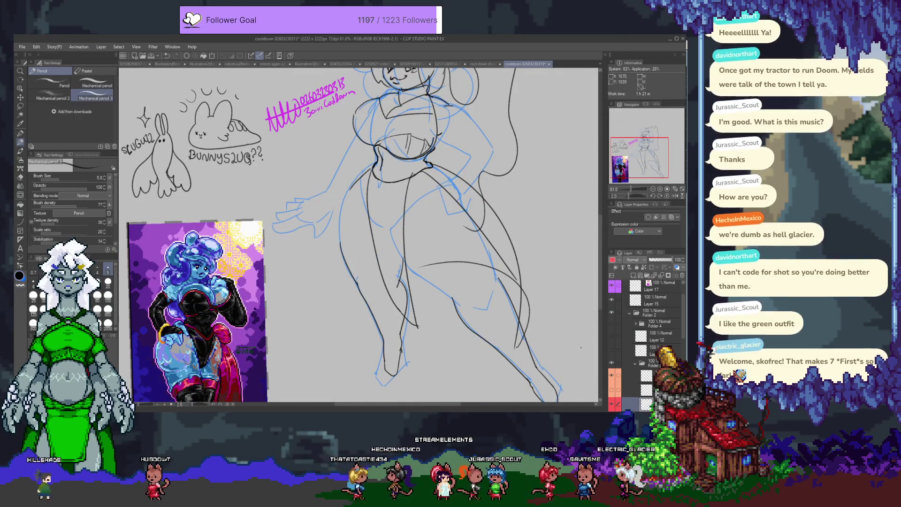
{"action": "scroll", "coordinate": [637, 386], "scroll_direction": "down", "scroll_amount": 2}
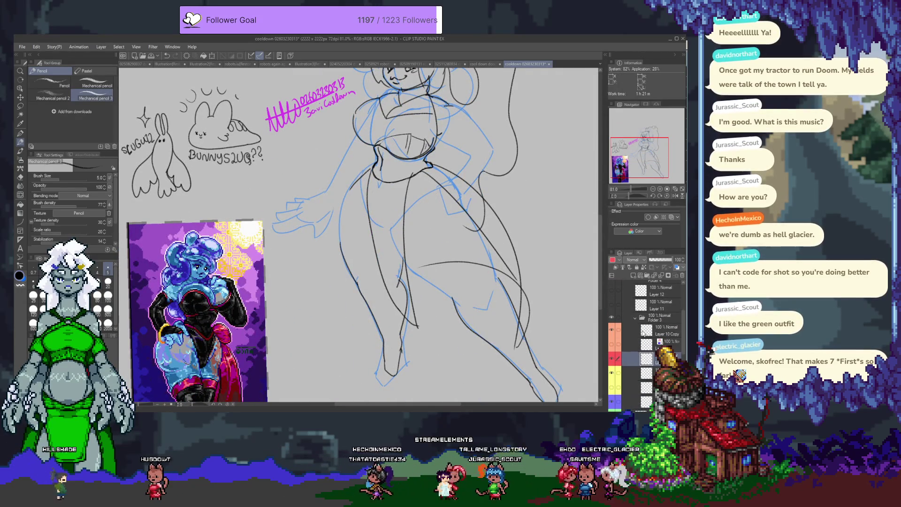
{"action": "left_click", "coordinate": [612, 360]}
{"action": "left_click", "coordinate": [612, 360]}
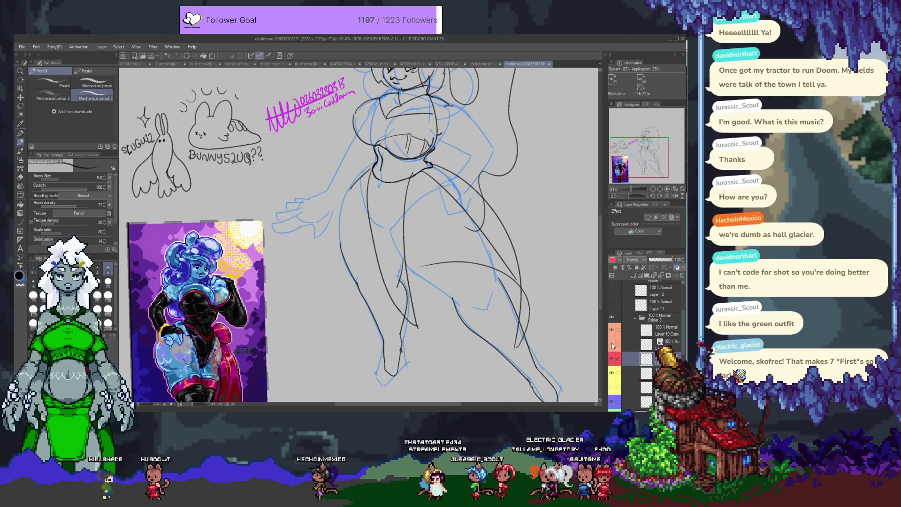
{"action": "left_click", "coordinate": [612, 344]}
{"action": "left_click", "coordinate": [612, 344]}
{"action": "scroll", "coordinate": [552, 344], "scroll_direction": "down", "scroll_amount": 3}
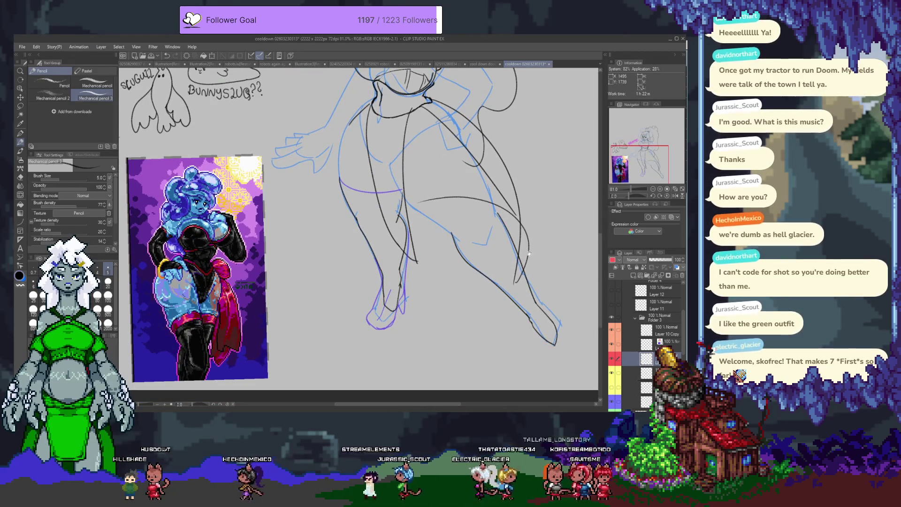
{"action": "left_click_drag", "start_coordinate": [529, 254], "coordinate": [473, 276]}
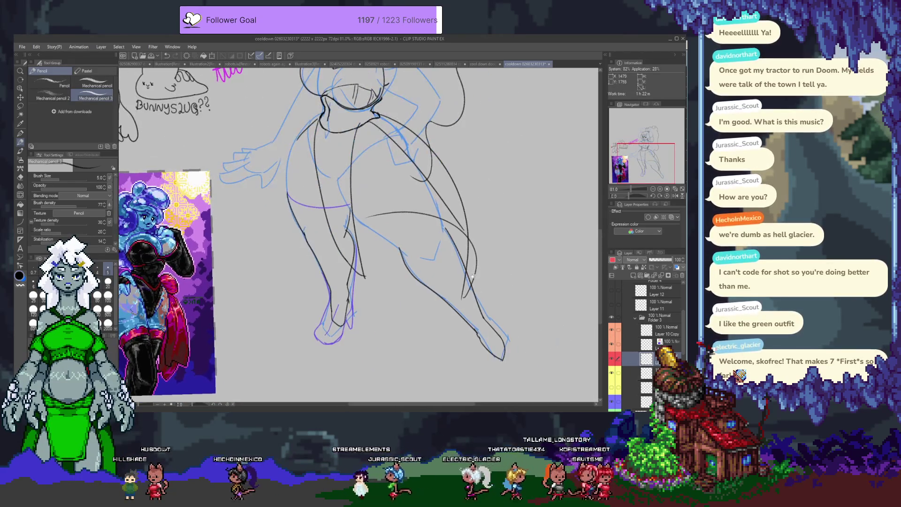
{"action": "left_click", "coordinate": [612, 360]}
{"action": "left_click", "coordinate": [612, 360]}
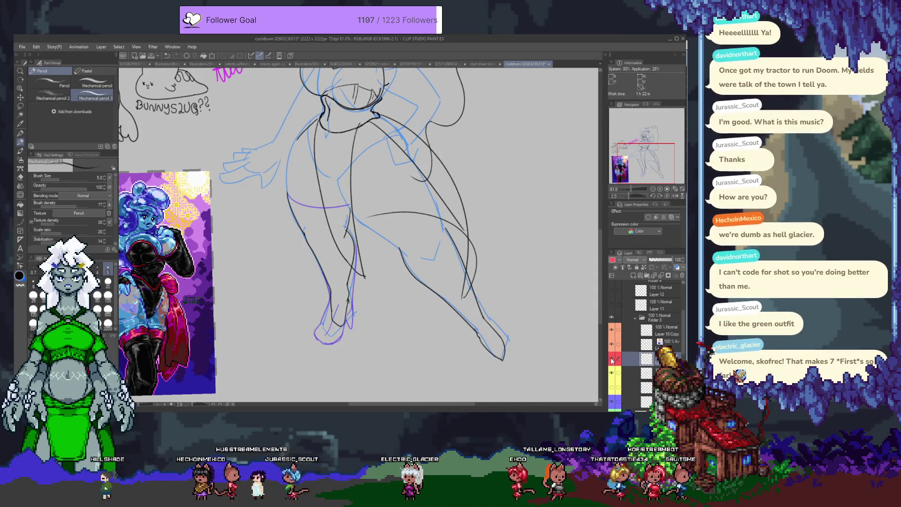
Step: Make Layer 10 Copy the working layer and hide the purple waist and foot lines
{"action": "left_click", "coordinate": [633, 348]}
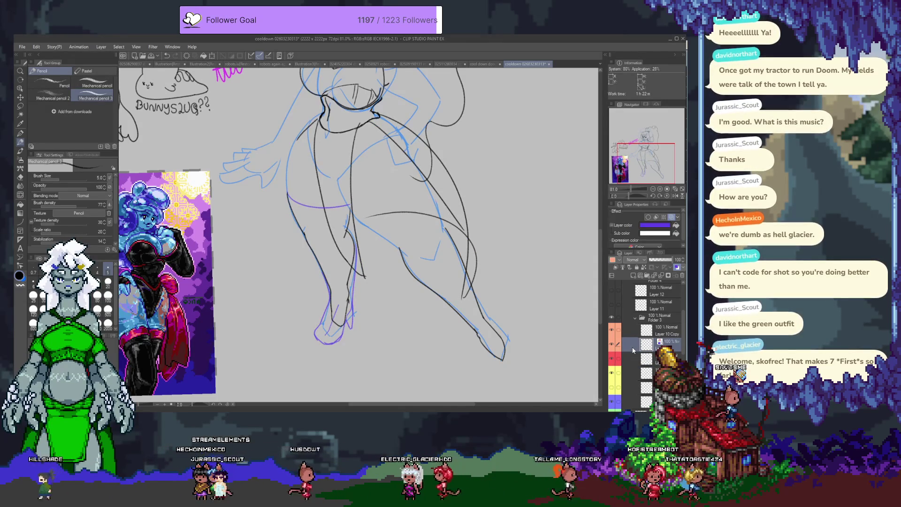
{"action": "left_click_drag", "start_coordinate": [397, 249], "coordinate": [353, 230]}
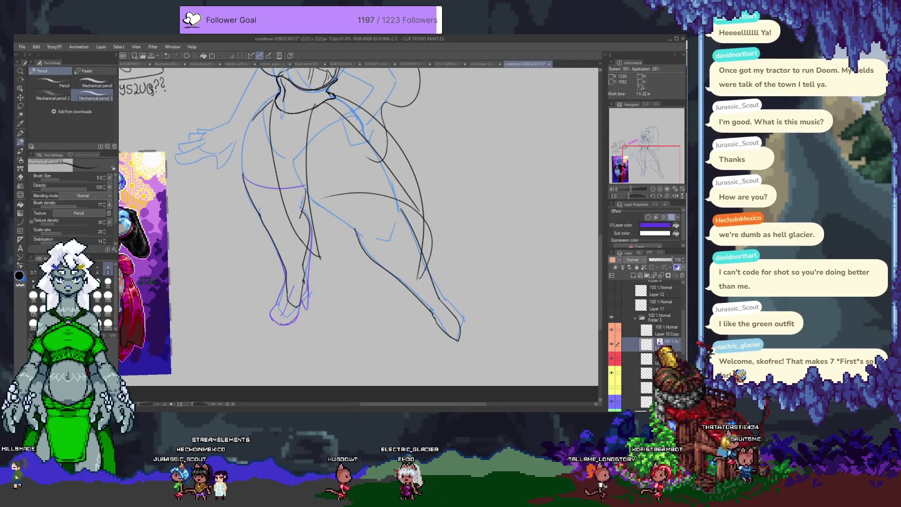
{"action": "left_click", "coordinate": [614, 330]}
{"action": "left_click", "coordinate": [613, 328]}
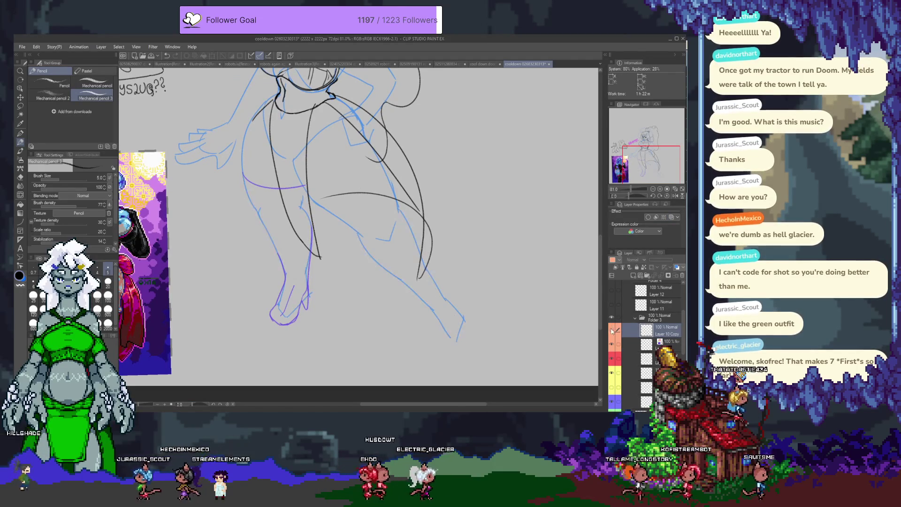
{"action": "left_click", "coordinate": [613, 331]}
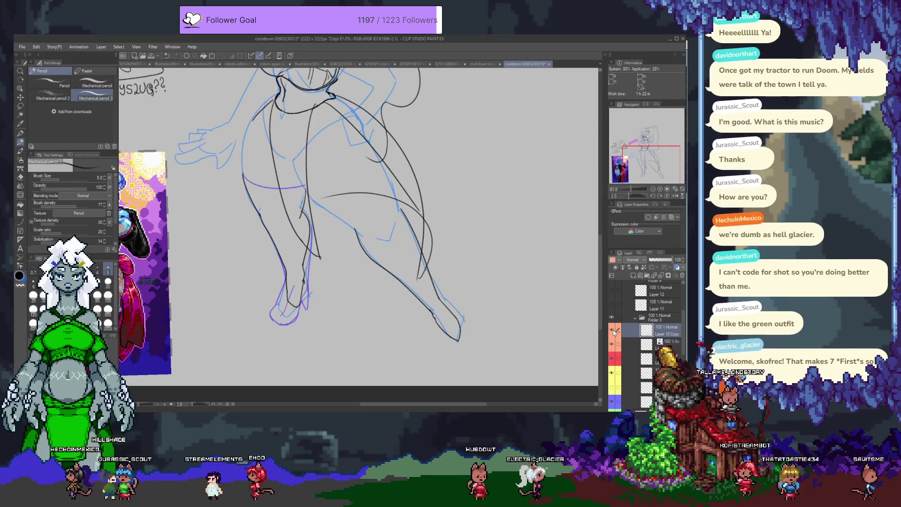
{"action": "left_click", "coordinate": [613, 345]}
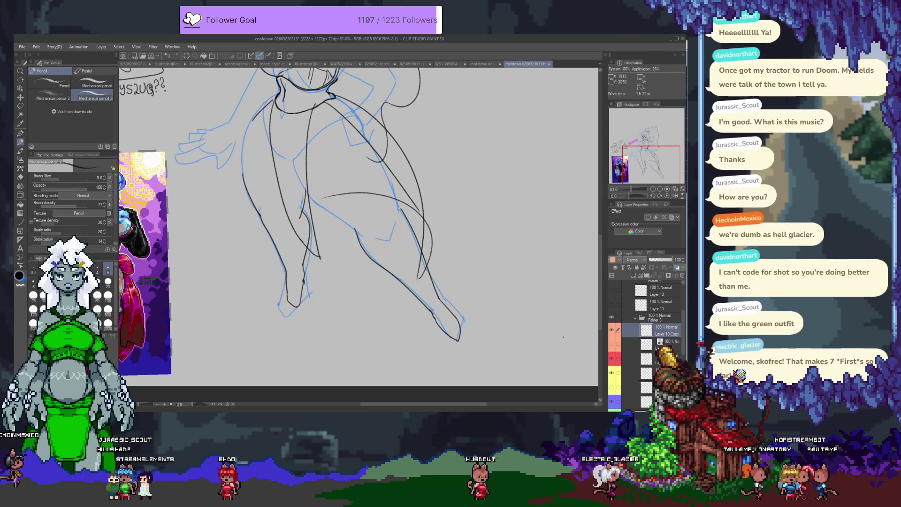
{"action": "scroll", "coordinate": [302, 272], "scroll_direction": "up", "scroll_amount": 1}
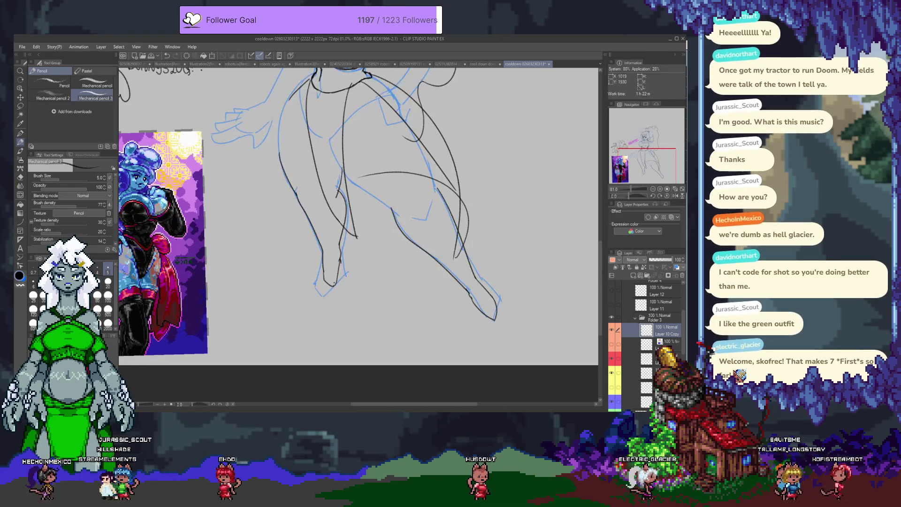
{"action": "scroll", "coordinate": [341, 269], "scroll_direction": "up", "scroll_amount": 2}
{"action": "scroll", "coordinate": [341, 269], "scroll_direction": "up", "scroll_amount": 1}
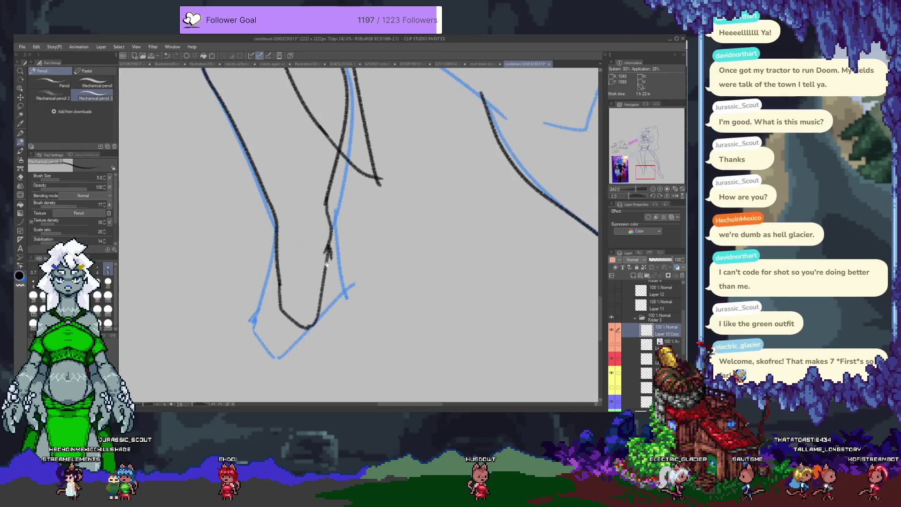
Step: Erase the stray lines at the left foot's heel and sole
{"action": "scroll", "coordinate": [329, 268], "scroll_direction": "up", "scroll_amount": 1}
{"action": "key", "text": "e"}
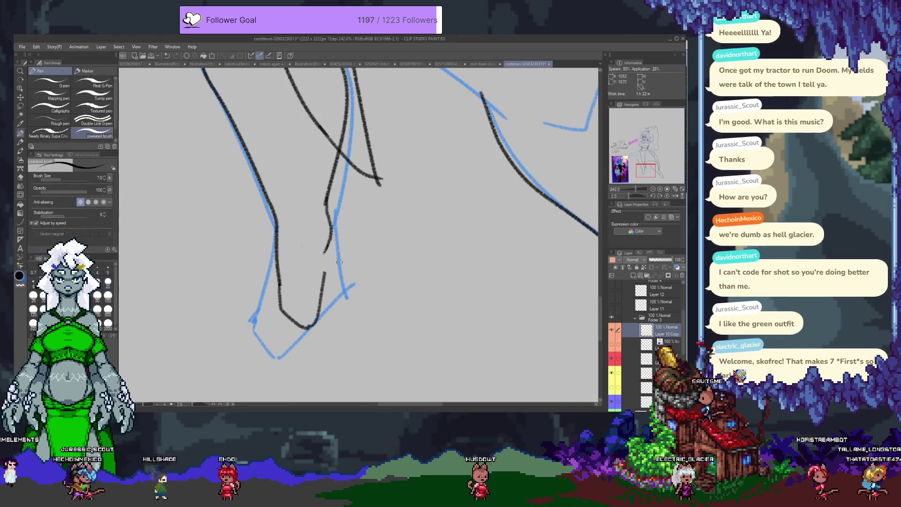
{"action": "key", "text": "p"}
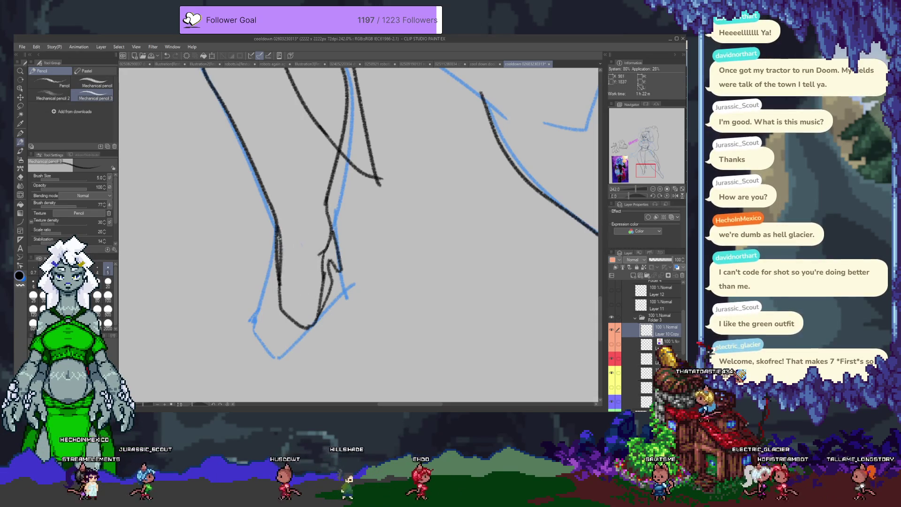
{"action": "key", "text": "e"}
{"action": "left_click_drag", "start_coordinate": [280, 284], "coordinate": [271, 231]}
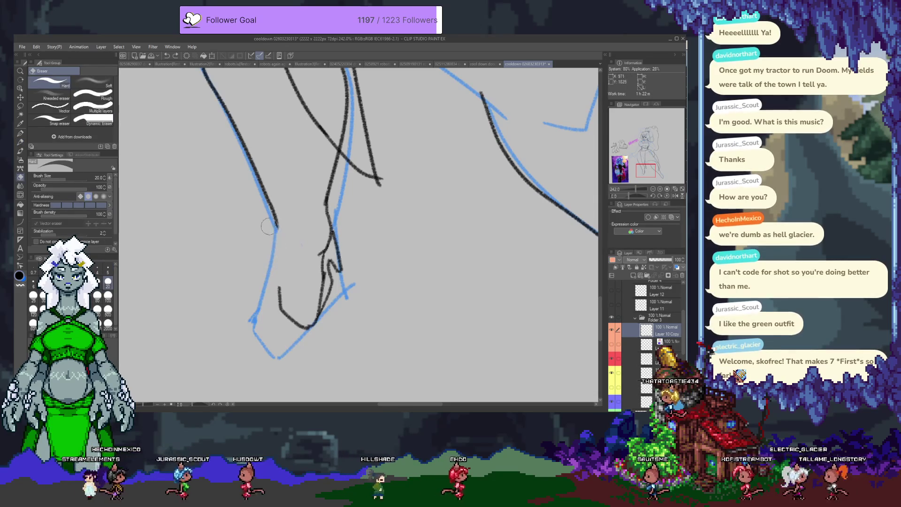
{"action": "left_click_drag", "start_coordinate": [279, 284], "coordinate": [288, 308]}
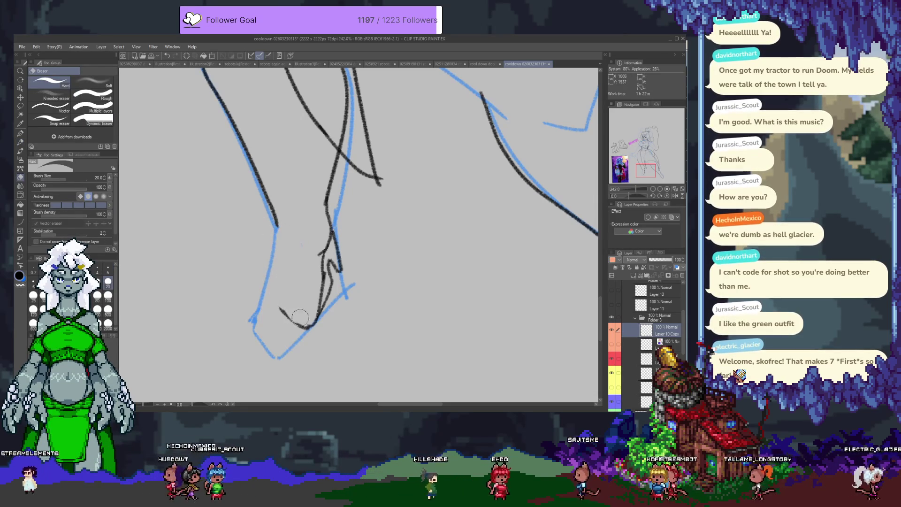
Step: Try a new heel line, undo it, then erase the foot's bottom curve and heel tip
{"action": "key", "text": "p"}
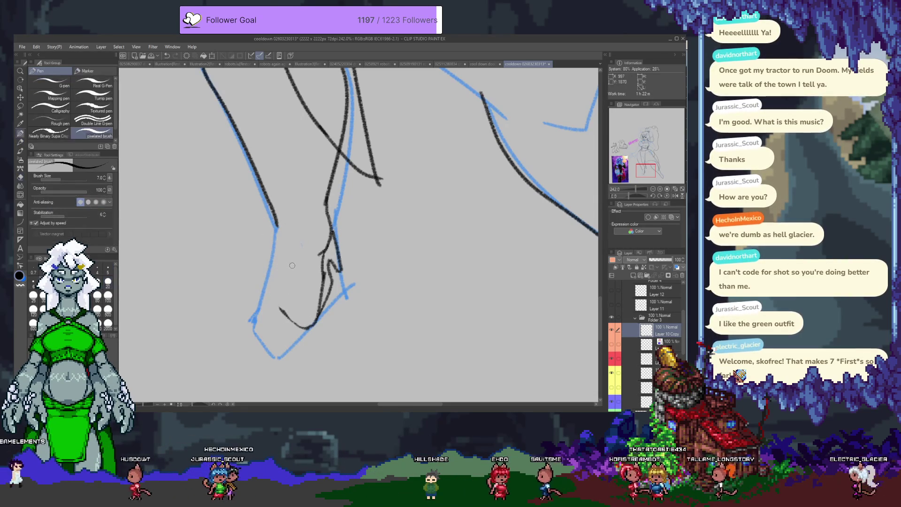
{"action": "key", "text": "p"}
{"action": "left_click_drag", "start_coordinate": [277, 229], "coordinate": [277, 308]}
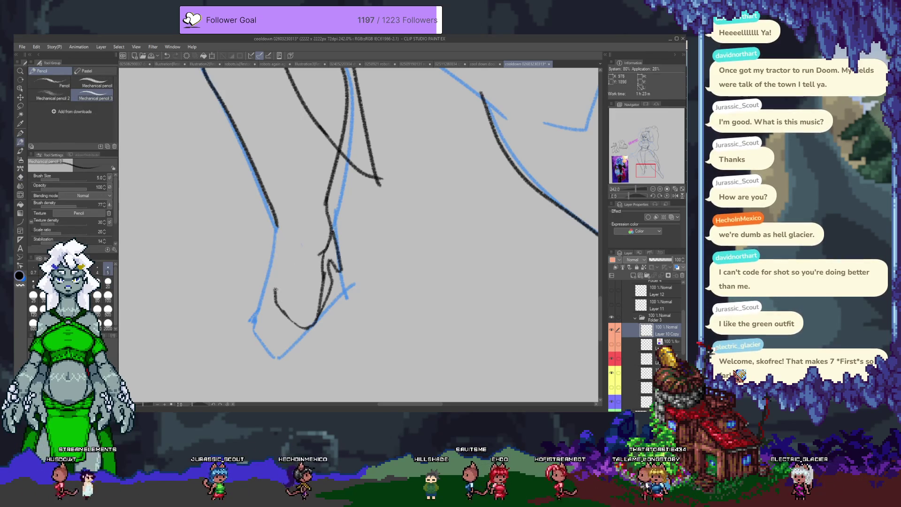
{"action": "key", "text": "ctrl+z"}
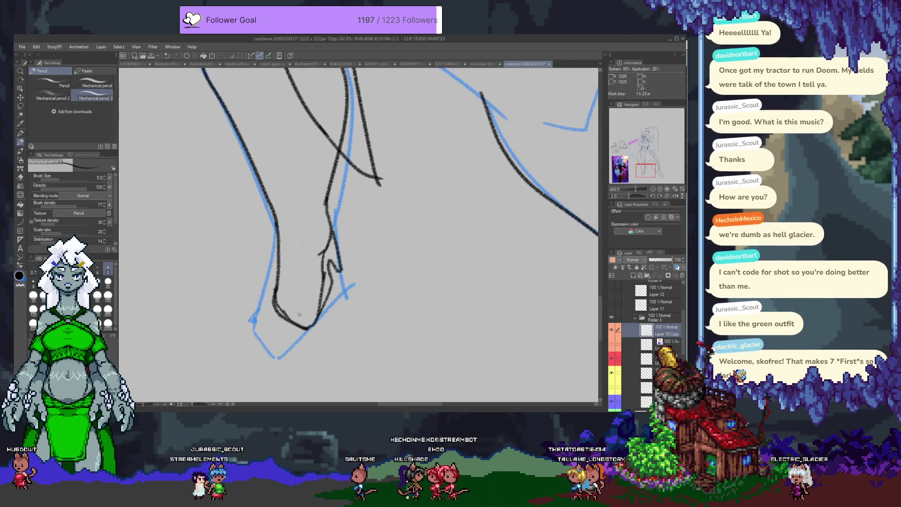
{"action": "key", "text": "e"}
{"action": "left_click_drag", "start_coordinate": [281, 301], "coordinate": [301, 337]}
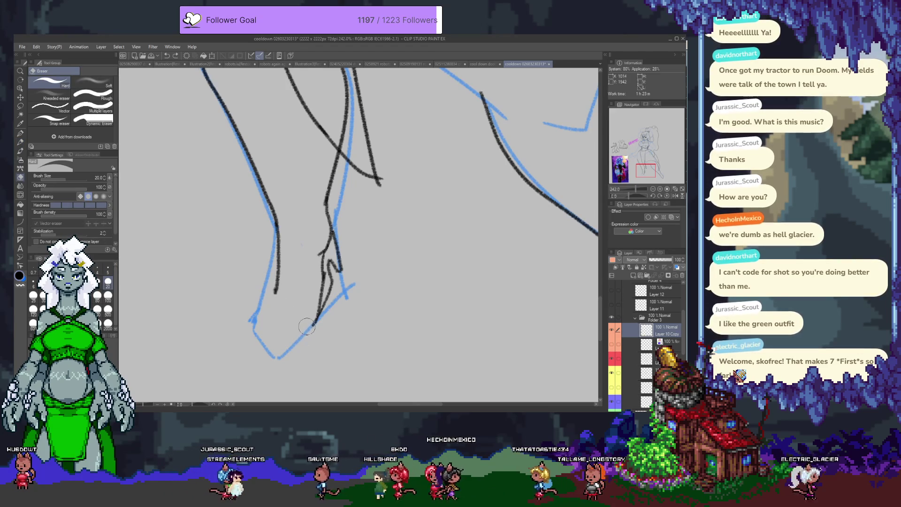
{"action": "left_click", "coordinate": [276, 294]}
{"action": "key", "text": "p"}
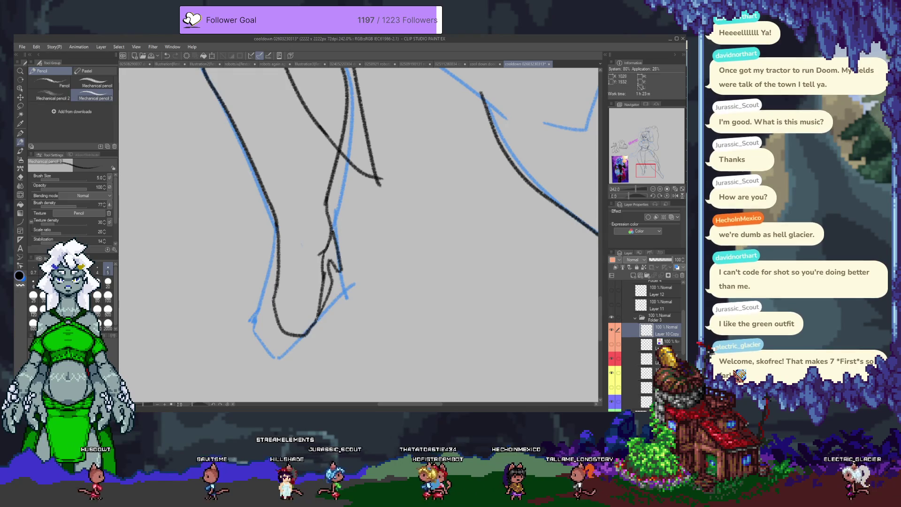
{"action": "scroll", "coordinate": [311, 323], "scroll_direction": "down", "scroll_amount": 3}
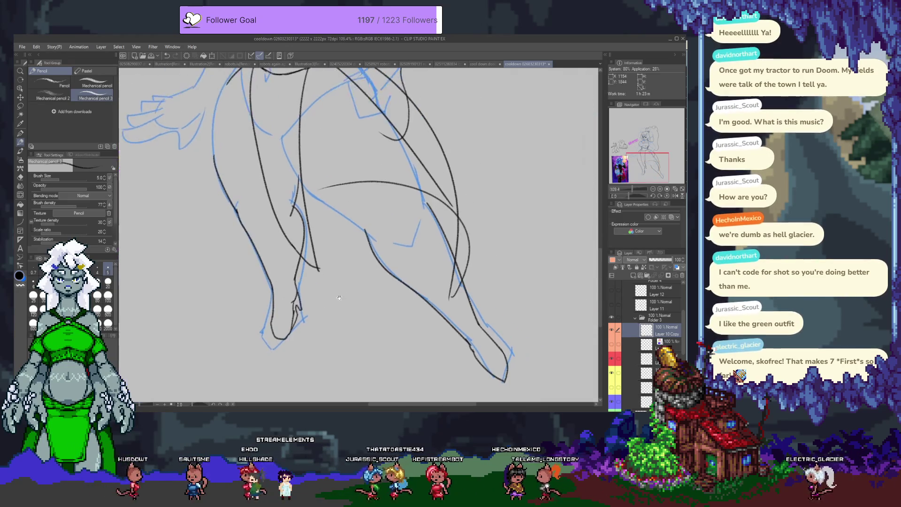
Step: Zoom the canvas to 90% and undo the short stroke just drawn
{"action": "scroll", "coordinate": [273, 330], "scroll_direction": "up", "scroll_amount": 2}
{"action": "scroll", "coordinate": [273, 330], "scroll_direction": "up", "scroll_amount": 3}
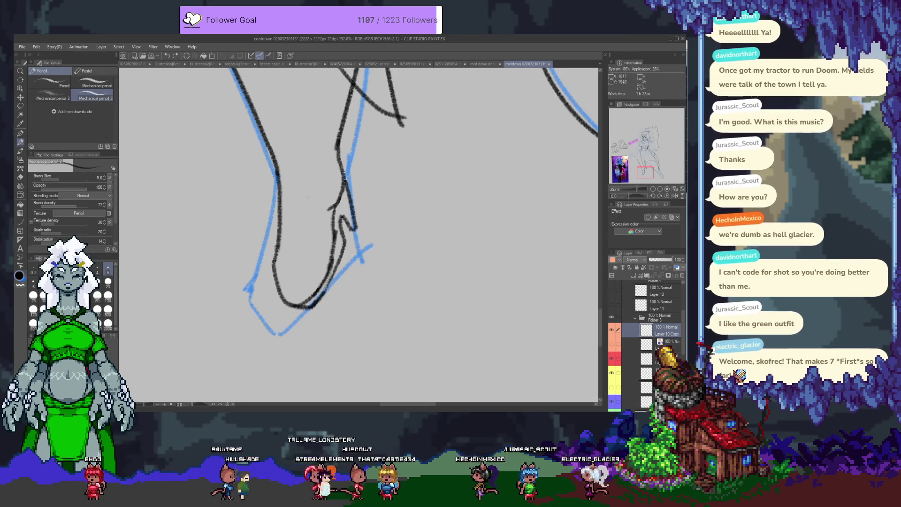
{"action": "scroll", "coordinate": [308, 198], "scroll_direction": "up", "scroll_amount": 3}
{"action": "scroll", "coordinate": [301, 196], "scroll_direction": "up", "scroll_amount": 3}
{"action": "scroll", "coordinate": [291, 194], "scroll_direction": "up", "scroll_amount": 3}
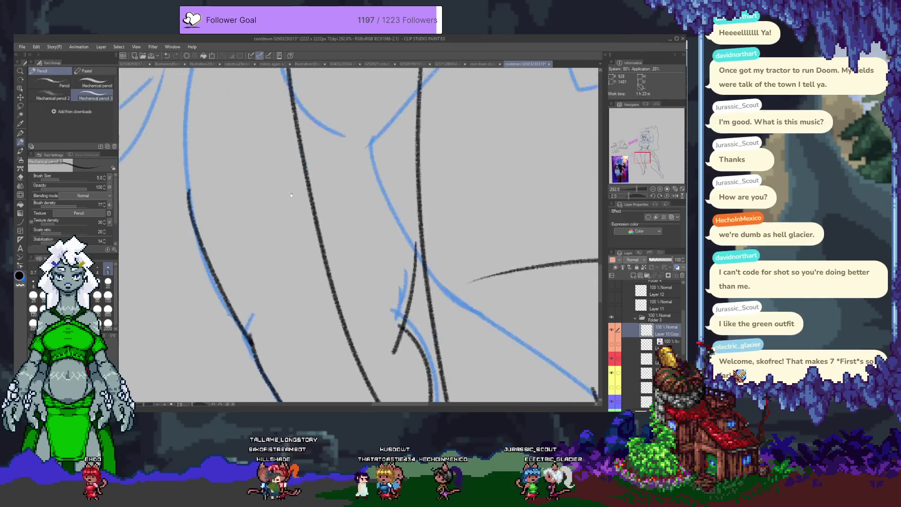
{"action": "scroll", "coordinate": [291, 195], "scroll_direction": "down", "scroll_amount": 1}
{"action": "scroll", "coordinate": [235, 192], "scroll_direction": "down", "scroll_amount": 5}
{"action": "scroll", "coordinate": [297, 201], "scroll_direction": "down", "scroll_amount": 5}
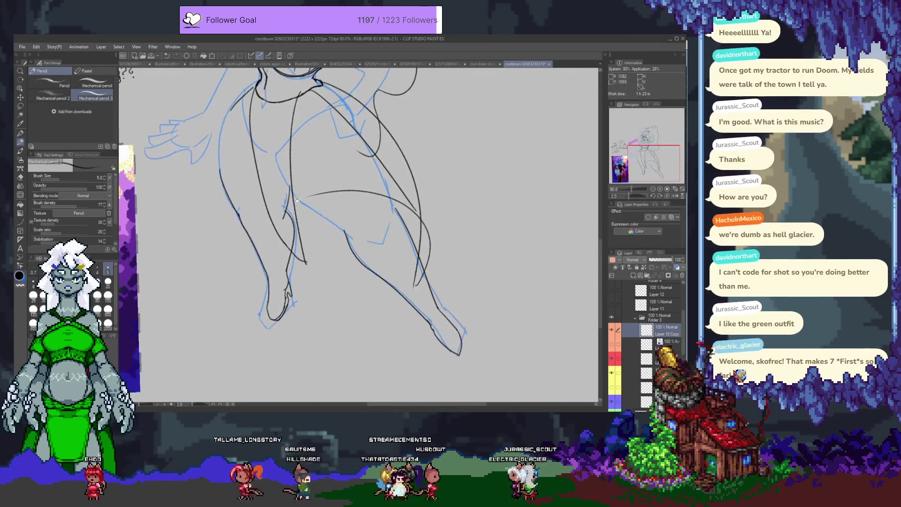
{"action": "scroll", "coordinate": [294, 199], "scroll_direction": "up", "scroll_amount": 3}
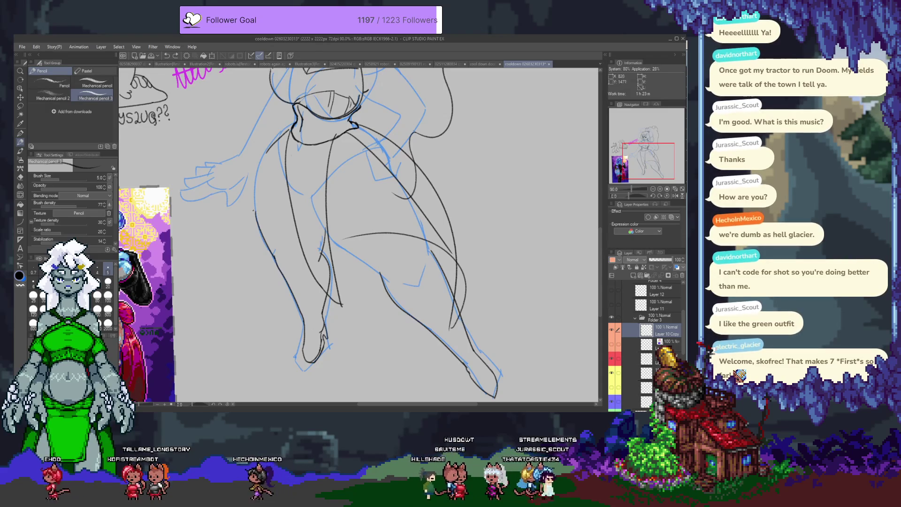
{"action": "key", "text": "ctrl+z"}
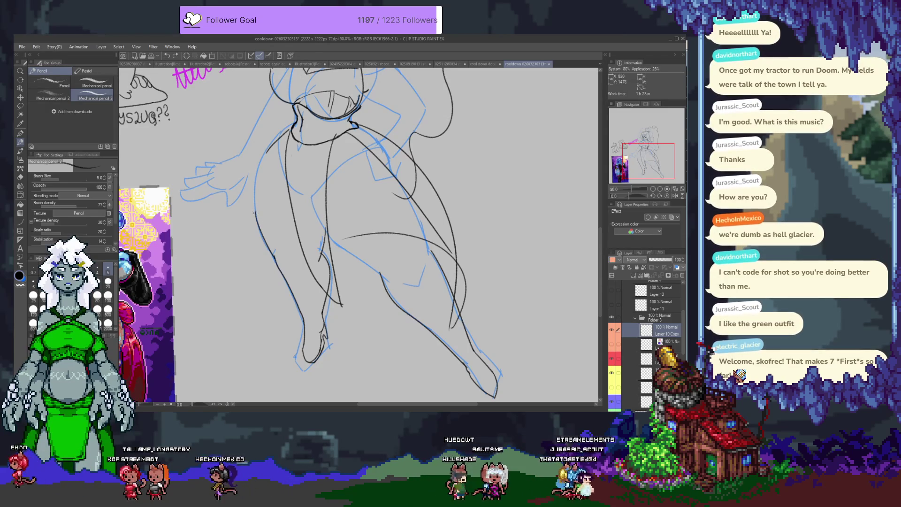
Step: Draw a shorter curved line across the left thigh and another down the right thigh
{"action": "left_click_drag", "start_coordinate": [256, 213], "coordinate": [312, 214]}
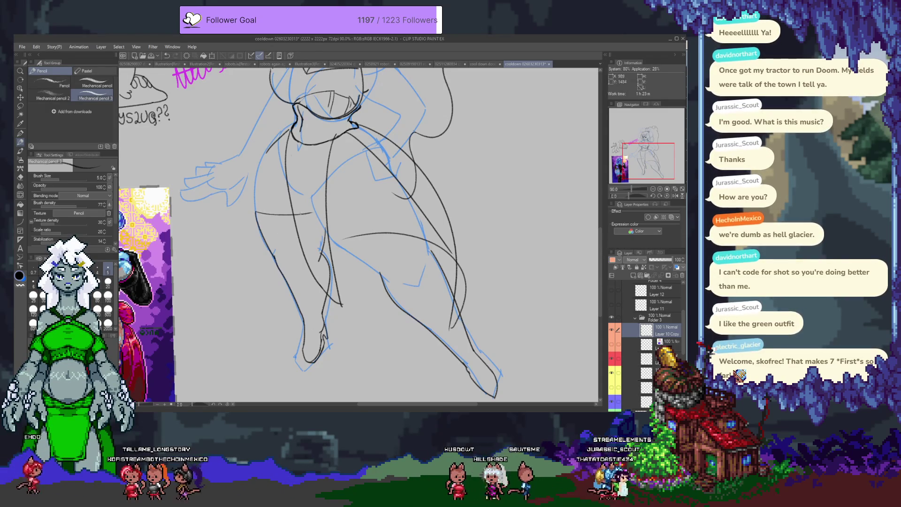
{"action": "key", "text": "ctrl+z"}
{"action": "mouse_move", "coordinate": [256, 212]}
{"action": "left_mouse_down"}
{"action": "mouse_move", "coordinate": [286, 221]}
{"action": "mouse_move", "coordinate": [393, 180]}
{"action": "left_mouse_up"}
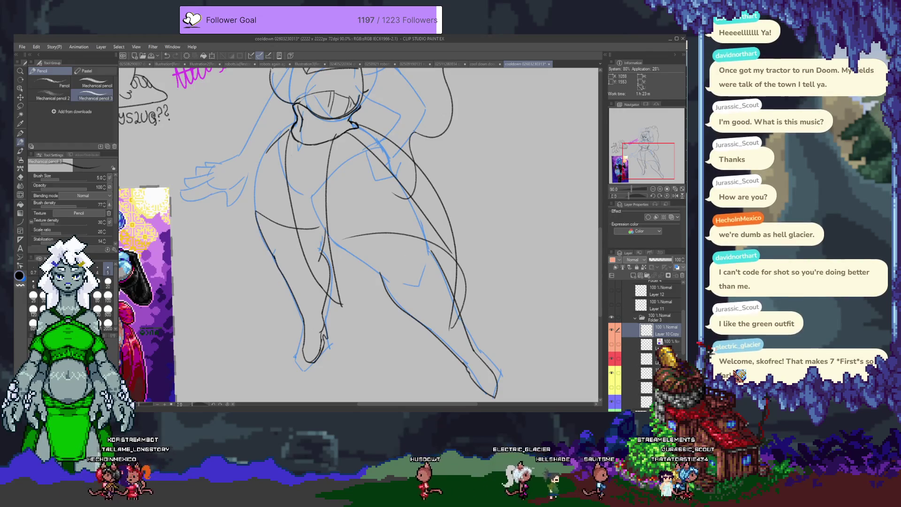
{"action": "left_click_drag", "start_coordinate": [330, 237], "coordinate": [382, 280]}
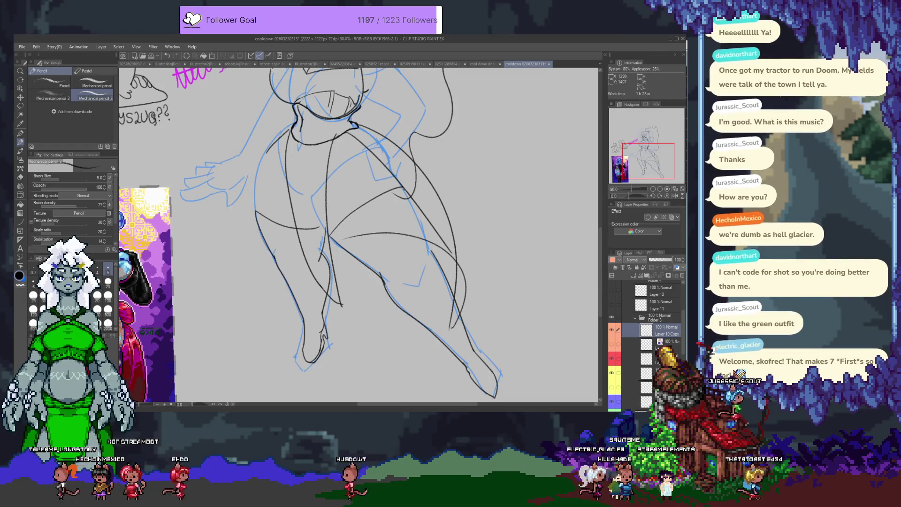
{"action": "left_click_drag", "start_coordinate": [271, 151], "coordinate": [318, 241]}
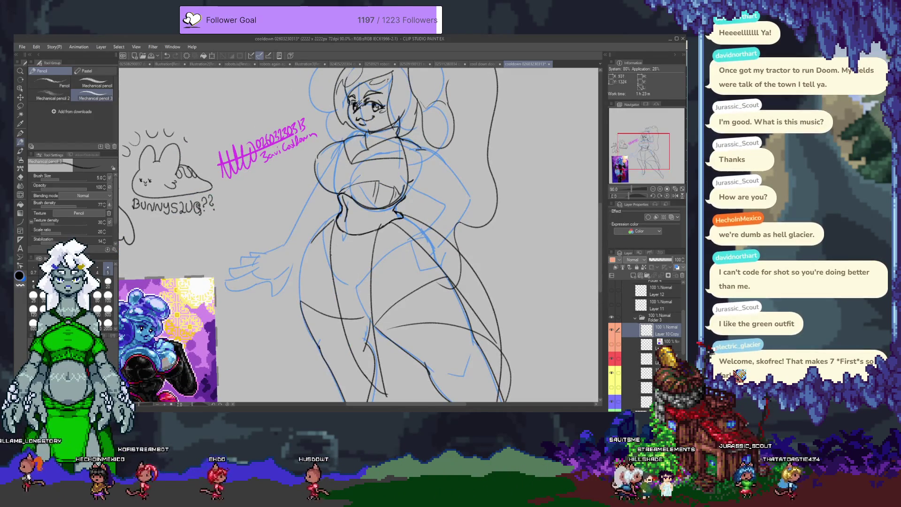
Step: Select the layer below the line art, compare its visibility, and tag it red
{"action": "key", "text": "e"}
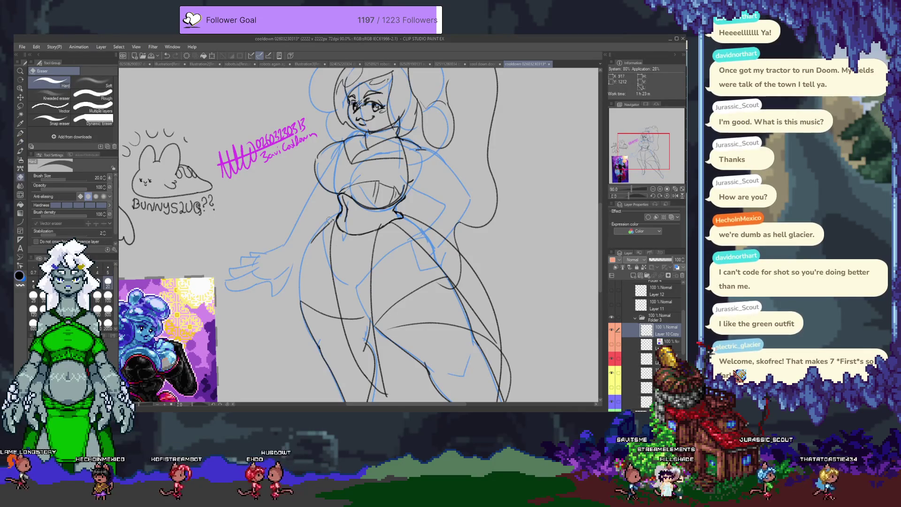
{"action": "left_click", "coordinate": [333, 217], "text": "ctrl+shift"}
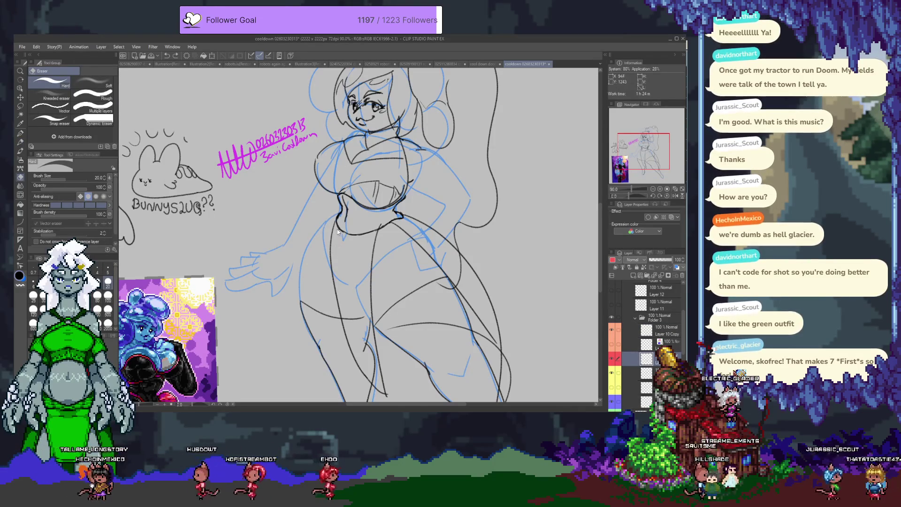
{"action": "key", "text": "p"}
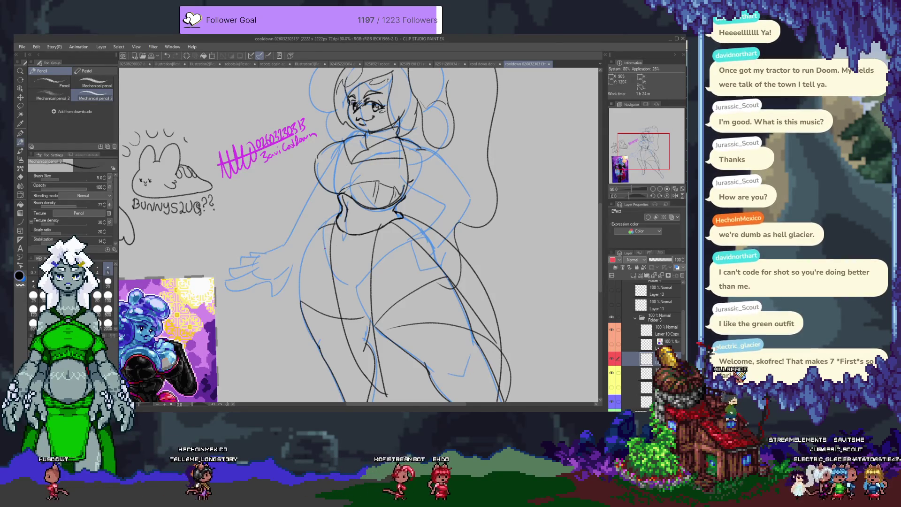
{"action": "left_click_drag", "start_coordinate": [372, 301], "coordinate": [348, 233]}
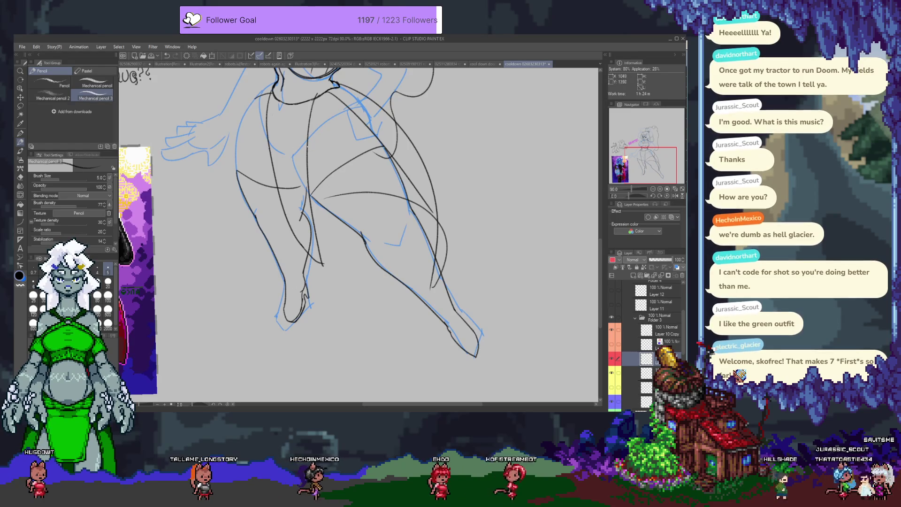
{"action": "left_click_drag", "start_coordinate": [308, 153], "coordinate": [315, 199]}
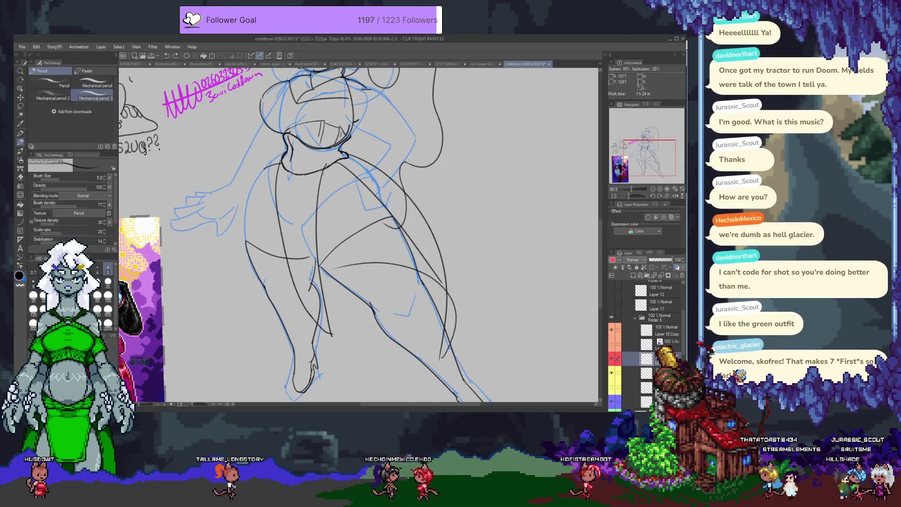
{"action": "left_click", "coordinate": [615, 361]}
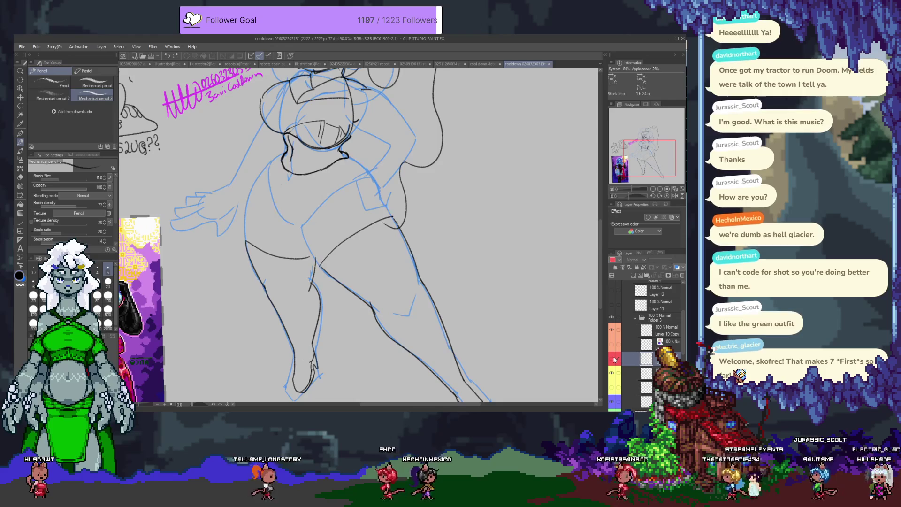
{"action": "left_click", "coordinate": [614, 360]}
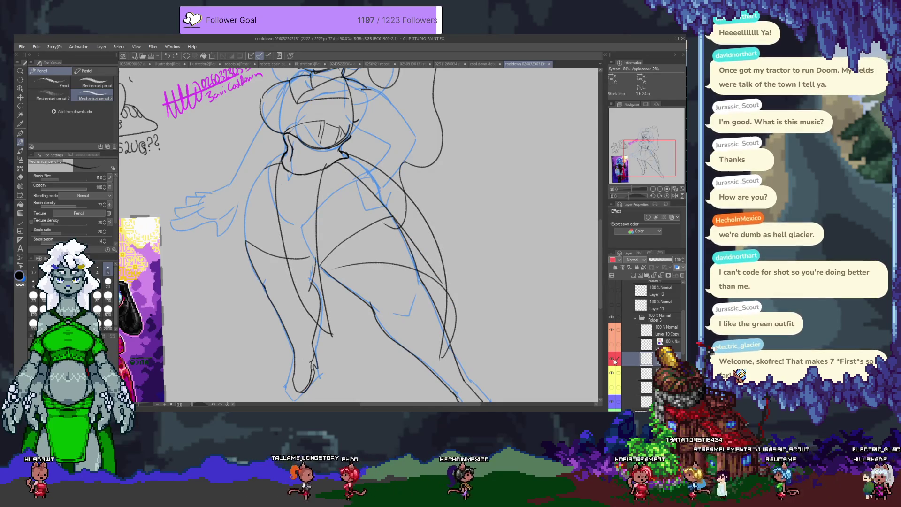
{"action": "left_click", "coordinate": [615, 360]}
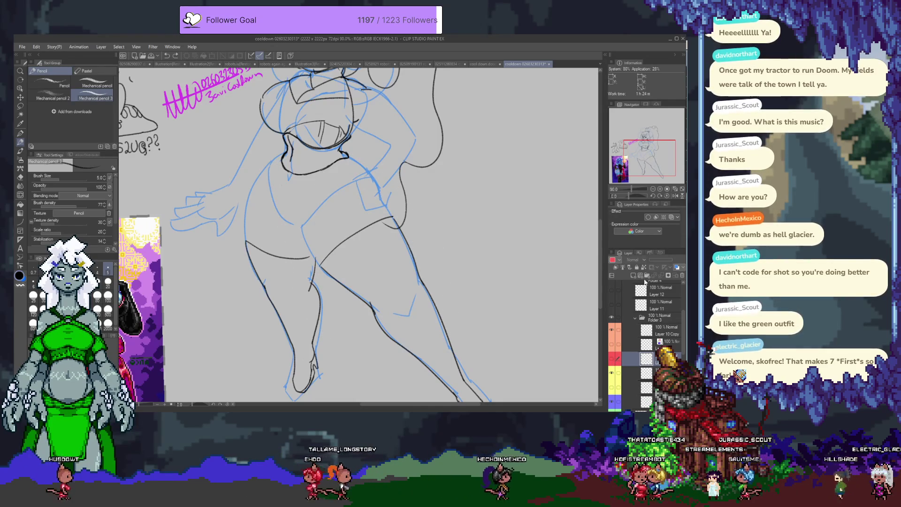
{"action": "left_click_drag", "start_coordinate": [329, 235], "coordinate": [319, 214]}
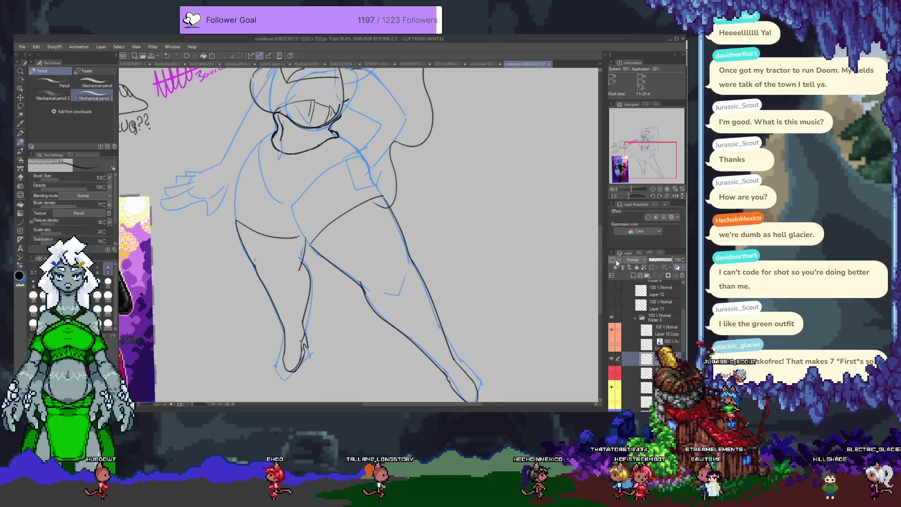
{"action": "left_click", "coordinate": [612, 276]}
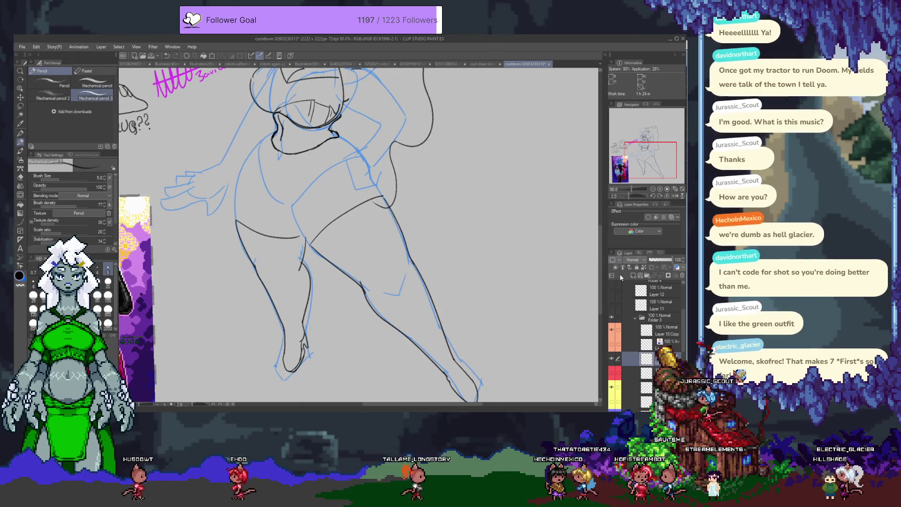
{"action": "mouse_move", "coordinate": [416, 284]}
{"action": "left_mouse_down"}
{"action": "mouse_move", "coordinate": [440, 334]}
{"action": "mouse_move", "coordinate": [421, 285]}
{"action": "left_mouse_up"}
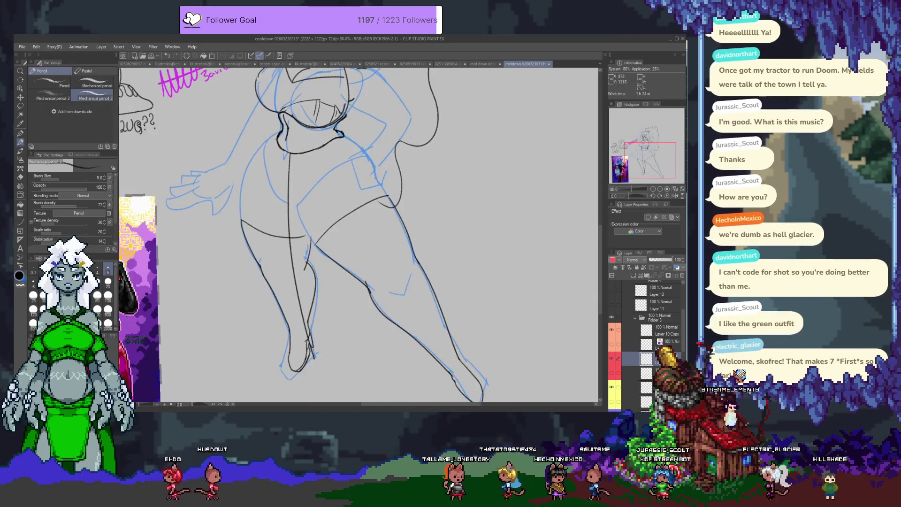
Step: Draw long pencil lines down the torso and both legs, plus a diagonal body contour
{"action": "left_click_drag", "start_coordinate": [324, 146], "coordinate": [340, 347]}
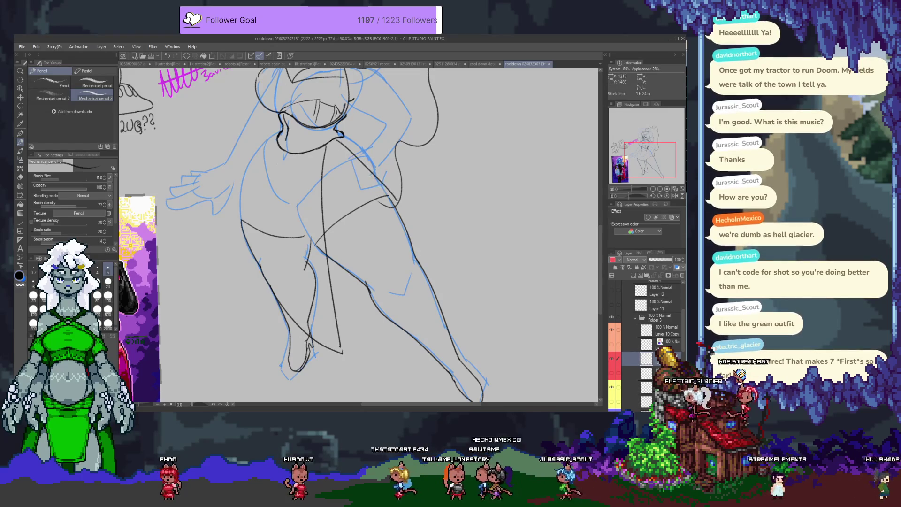
{"action": "left_click_drag", "start_coordinate": [336, 136], "coordinate": [376, 181]}
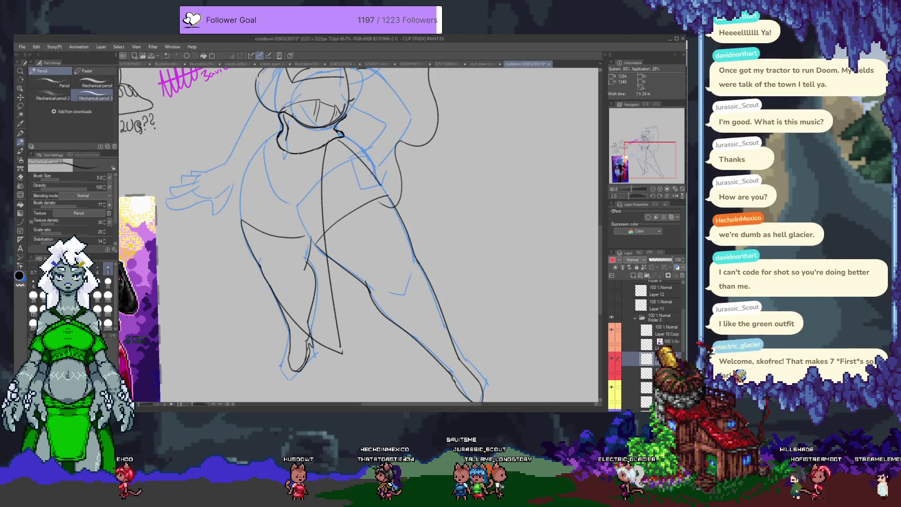
{"action": "left_click_drag", "start_coordinate": [392, 202], "coordinate": [440, 276]}
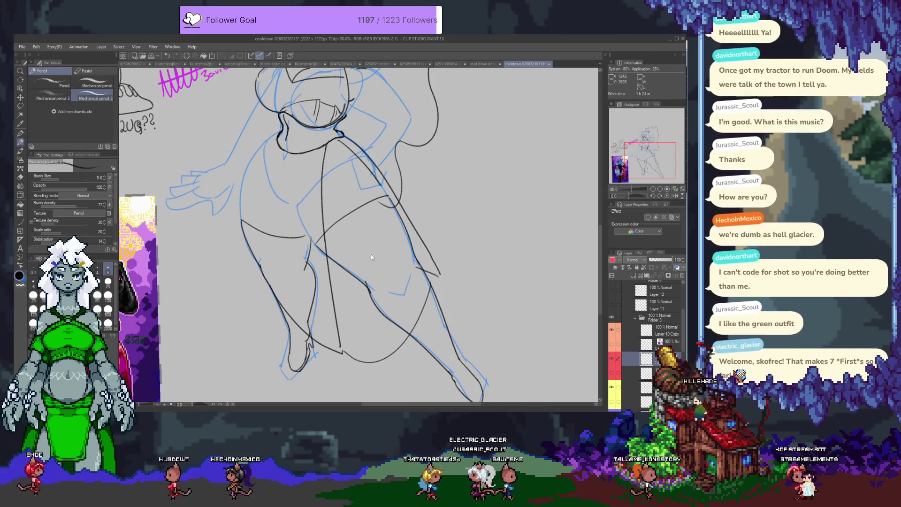
{"action": "left_click_drag", "start_coordinate": [319, 179], "coordinate": [344, 257]}
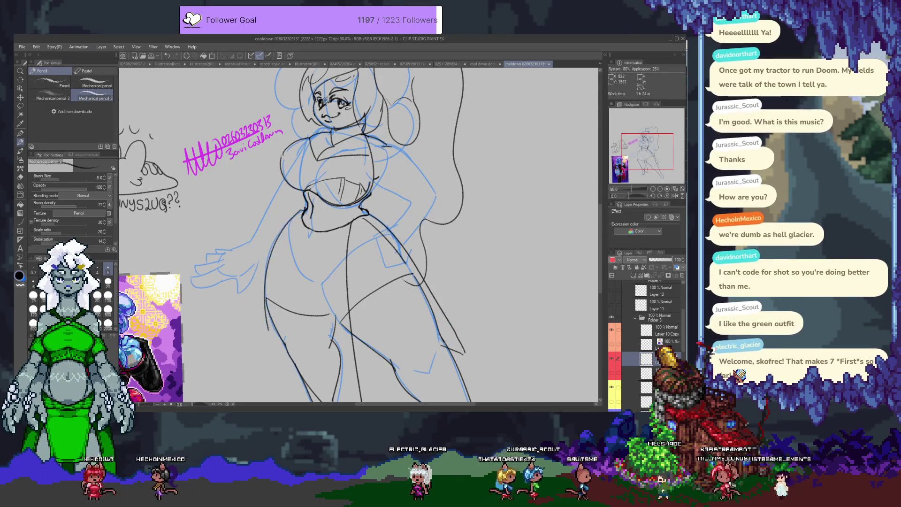
{"action": "left_click_drag", "start_coordinate": [279, 347], "coordinate": [280, 220]}
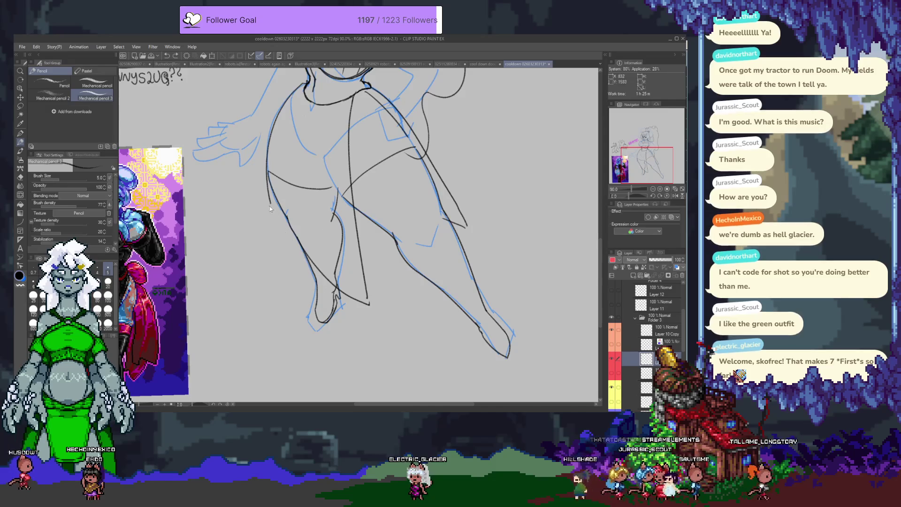
Step: Add pencil lines along the girl's lower legs
{"action": "key", "text": "e"}
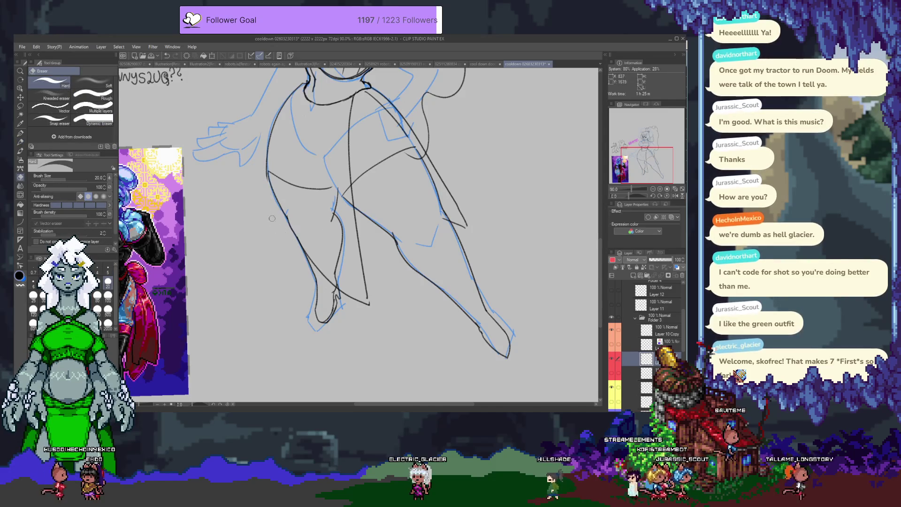
{"action": "key", "text": "p"}
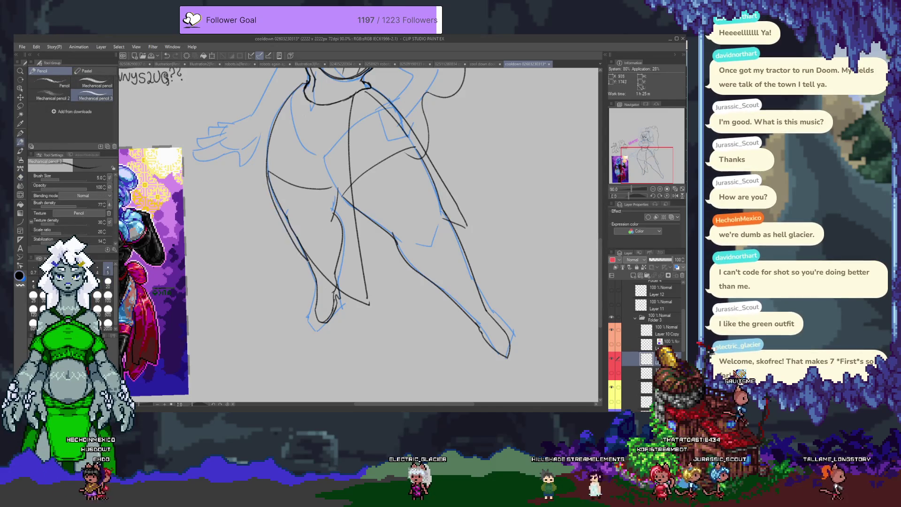
{"action": "scroll", "coordinate": [352, 279], "scroll_direction": "up", "scroll_amount": 2}
{"action": "scroll", "coordinate": [352, 279], "scroll_direction": "up", "scroll_amount": 2}
{"action": "scroll", "coordinate": [352, 279], "scroll_direction": "down", "scroll_amount": 1}
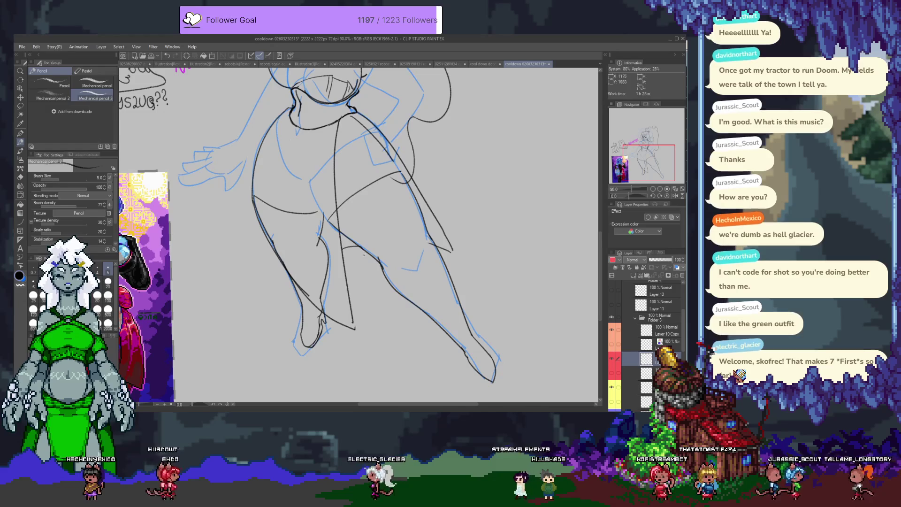
{"action": "scroll", "coordinate": [378, 191], "scroll_direction": "up", "scroll_amount": 2}
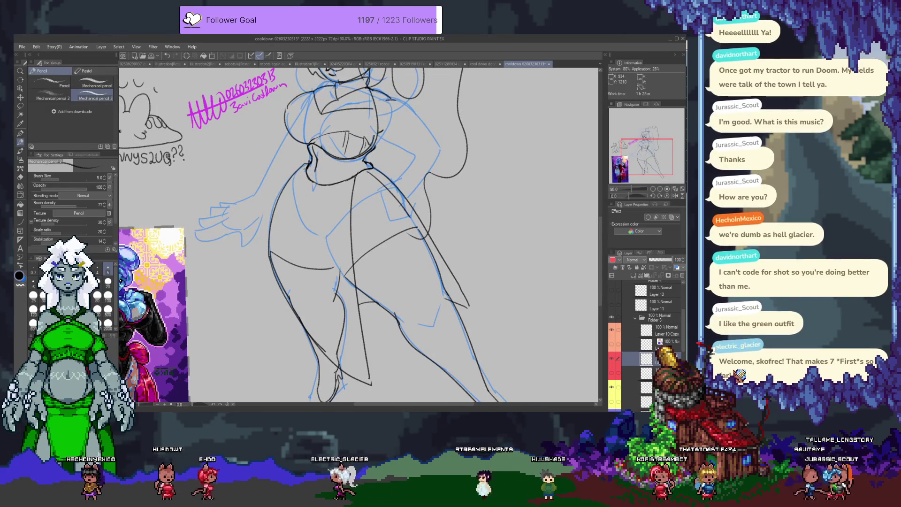
{"action": "left_click", "coordinate": [612, 354]}
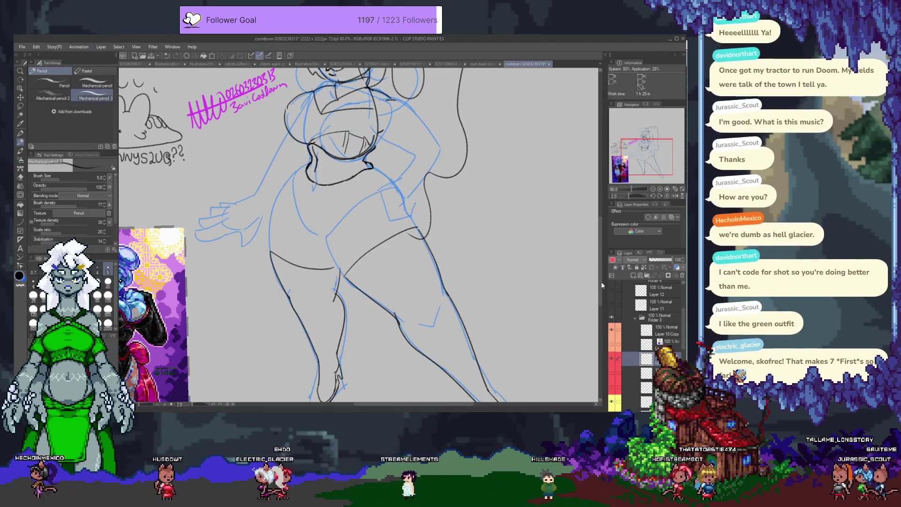
{"action": "scroll", "coordinate": [359, 235], "scroll_direction": "down", "scroll_amount": 2}
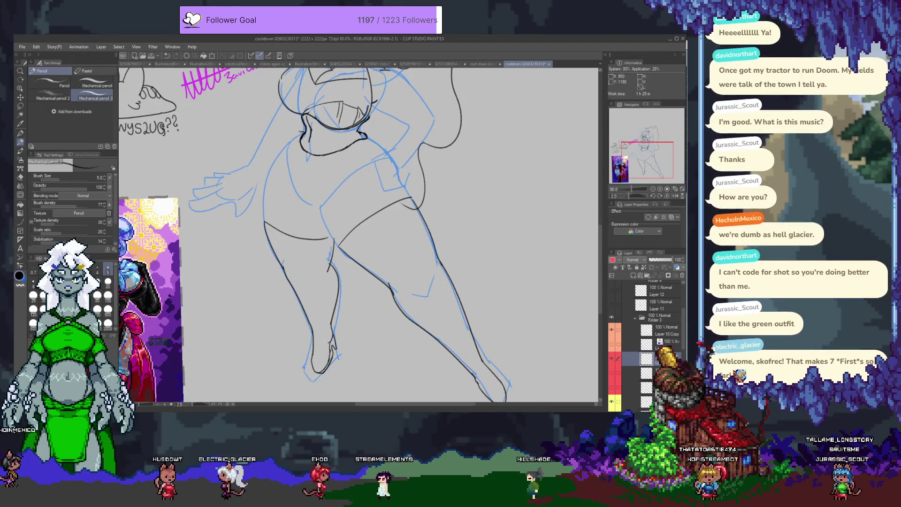
{"action": "mouse_move", "coordinate": [252, 178]}
{"action": "left_mouse_down"}
{"action": "mouse_move", "coordinate": [262, 221]}
{"action": "mouse_move", "coordinate": [350, 241]}
{"action": "left_mouse_up"}
{"action": "scroll", "coordinate": [355, 205], "scroll_direction": "up", "scroll_amount": 2}
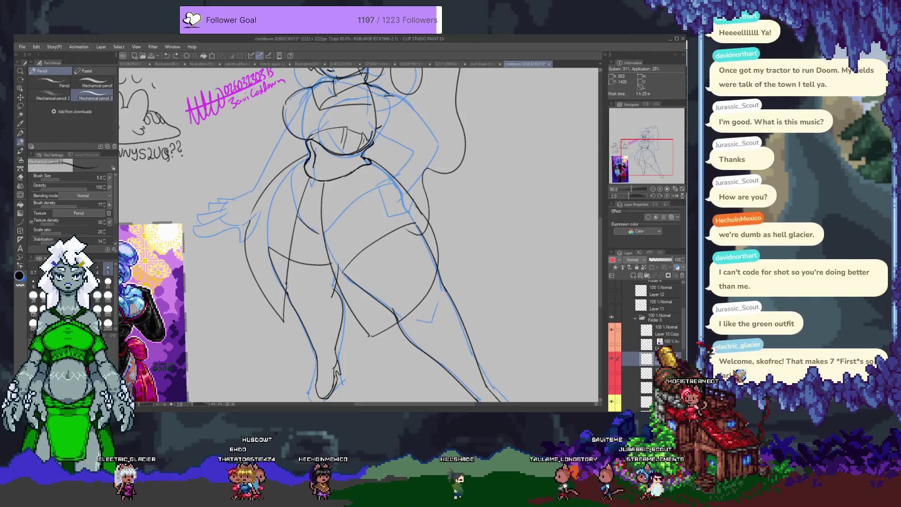
{"action": "left_click_drag", "start_coordinate": [356, 206], "coordinate": [353, 267]}
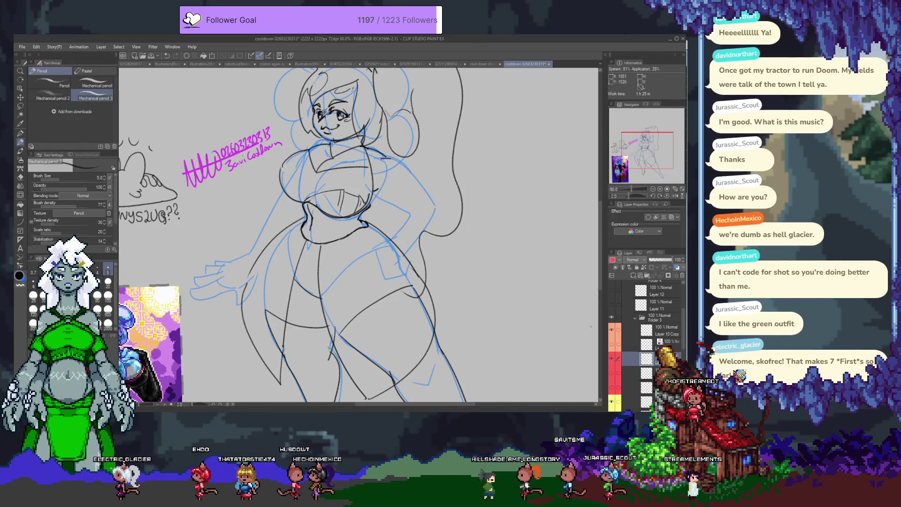
Step: Hide the chest-top, waistband and lower-body outfit layers, keep the torso lines visible, and tag the body layer yellow
{"action": "left_click", "coordinate": [619, 360]}
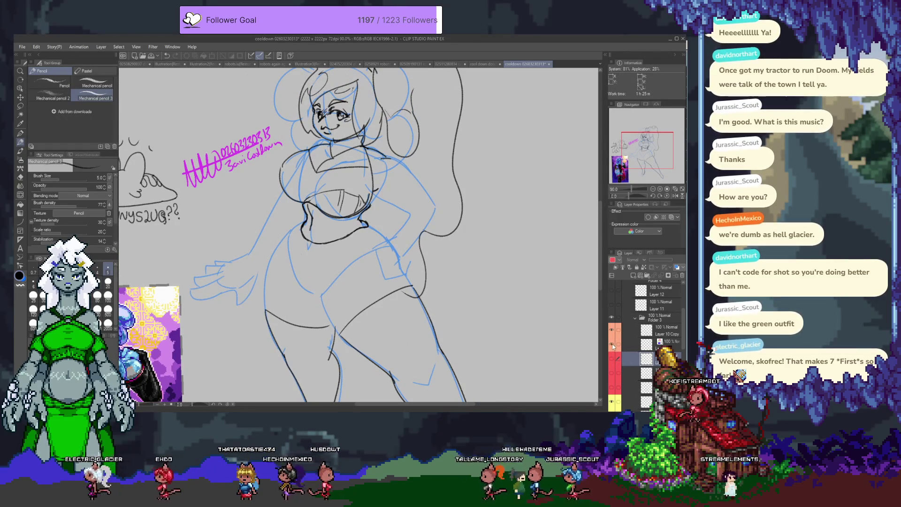
{"action": "scroll", "coordinate": [636, 385], "scroll_direction": "down", "scroll_amount": 5}
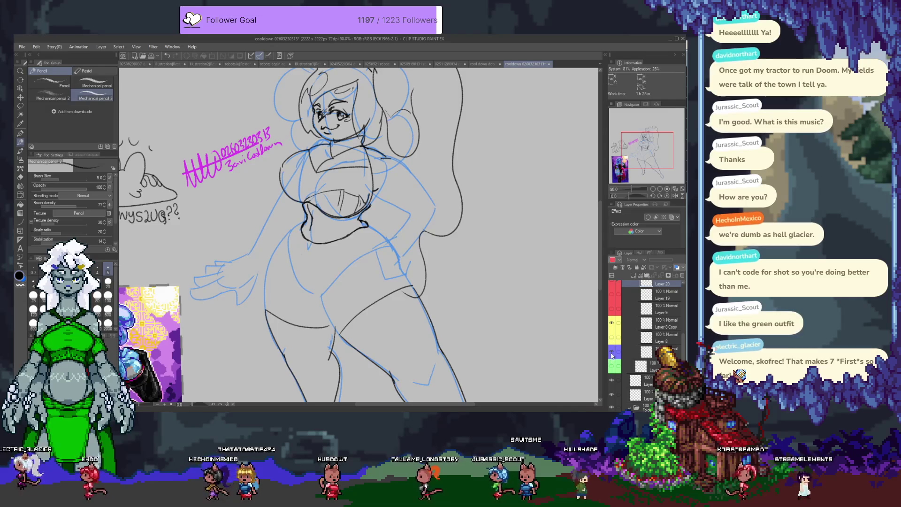
{"action": "left_click", "coordinate": [611, 352]}
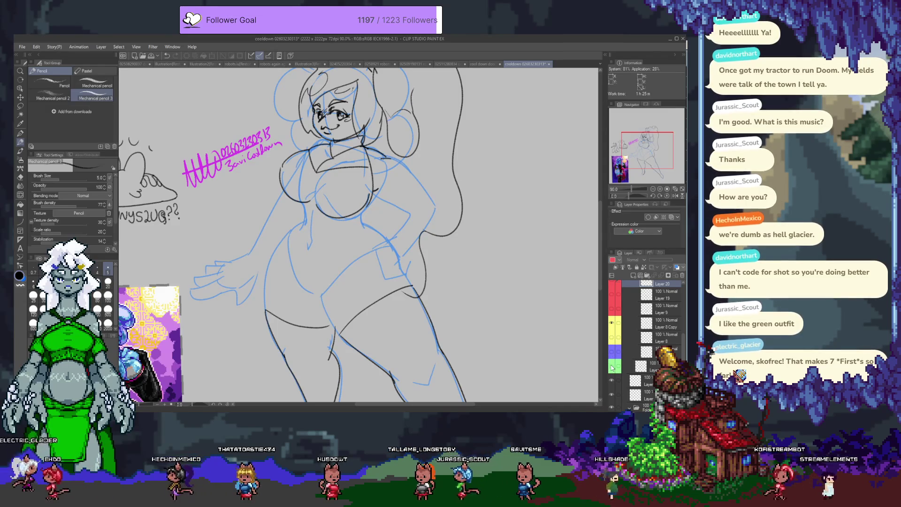
{"action": "left_click", "coordinate": [612, 366]}
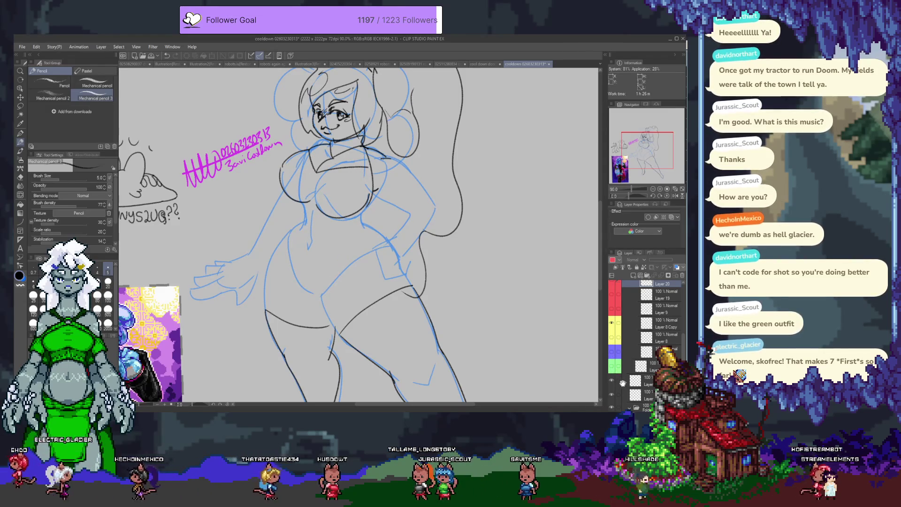
{"action": "left_click", "coordinate": [612, 353]}
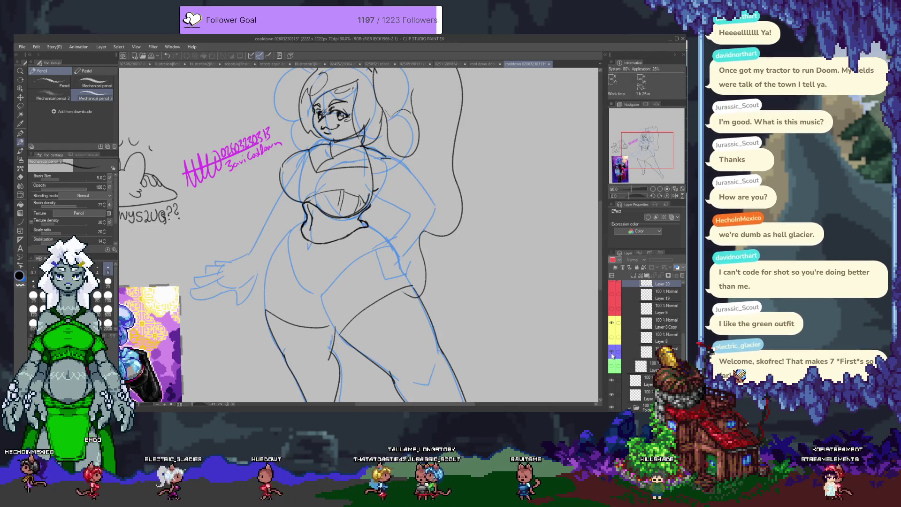
{"action": "left_click", "coordinate": [612, 328]}
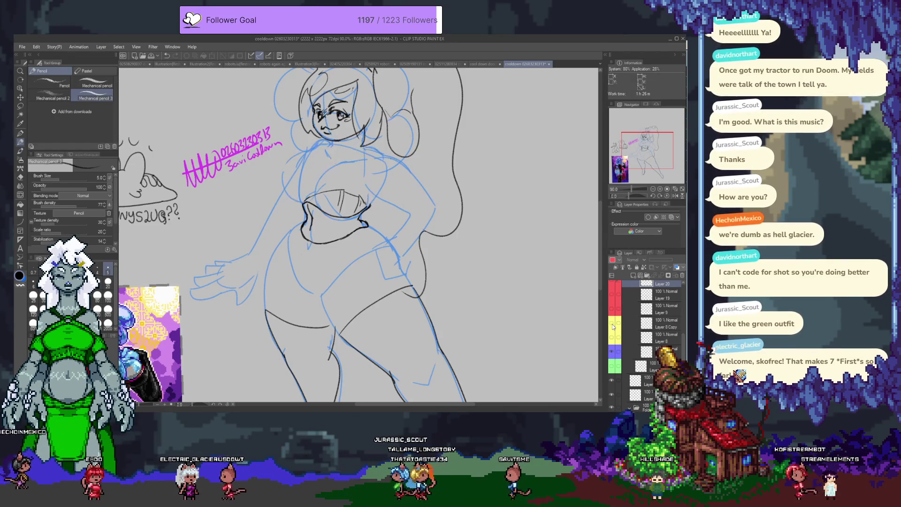
{"action": "left_click", "coordinate": [613, 351]}
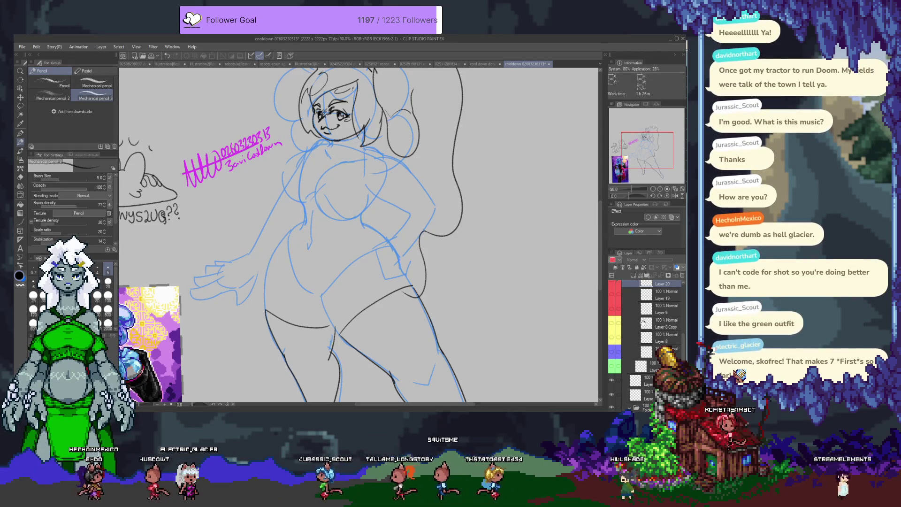
{"action": "scroll", "coordinate": [647, 328], "scroll_direction": "down", "scroll_amount": 3}
{"action": "left_click", "coordinate": [612, 322]}
{"action": "left_click", "coordinate": [613, 322]}
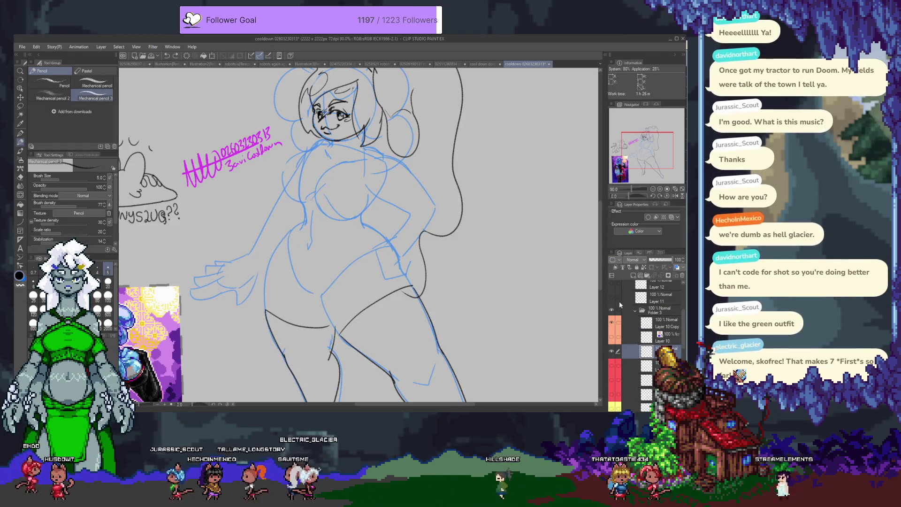
{"action": "left_click", "coordinate": [612, 259]}
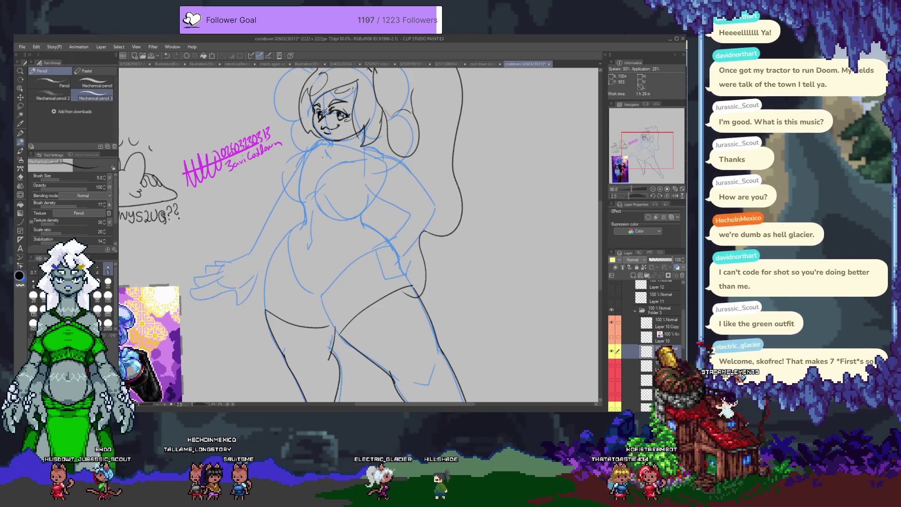
Step: Draw one curved Mechanical pencil 3 stroke across the chest and zoom in on the face
{"action": "left_click_drag", "start_coordinate": [290, 162], "coordinate": [365, 184]}
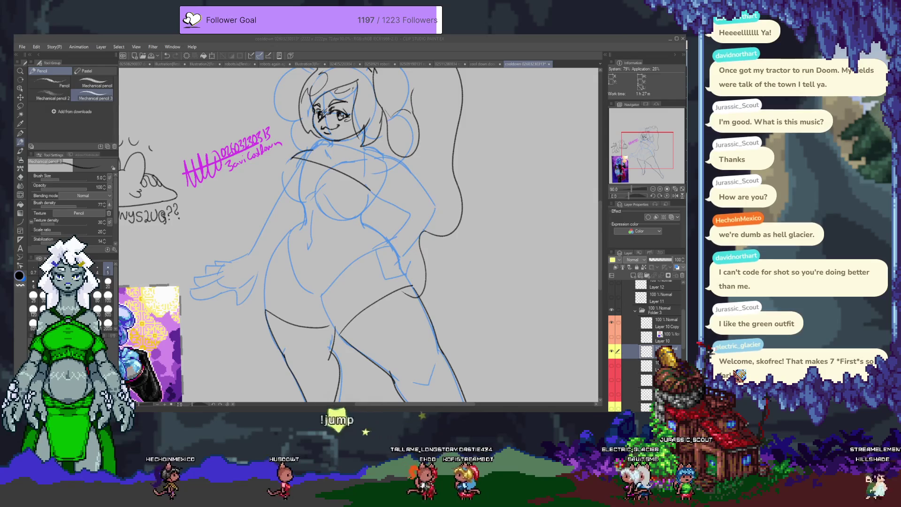
{"action": "left_click", "coordinate": [444, 198]}
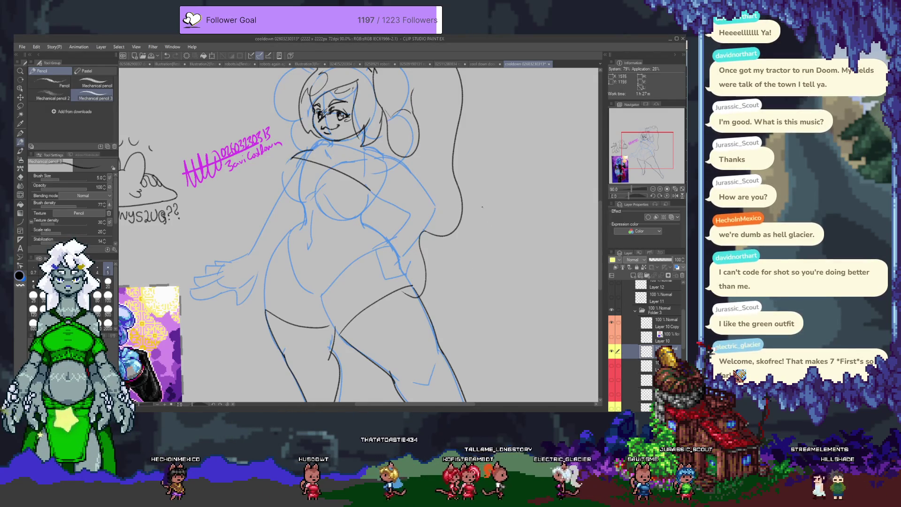
{"action": "scroll", "coordinate": [358, 276], "scroll_direction": "up", "scroll_amount": 4}
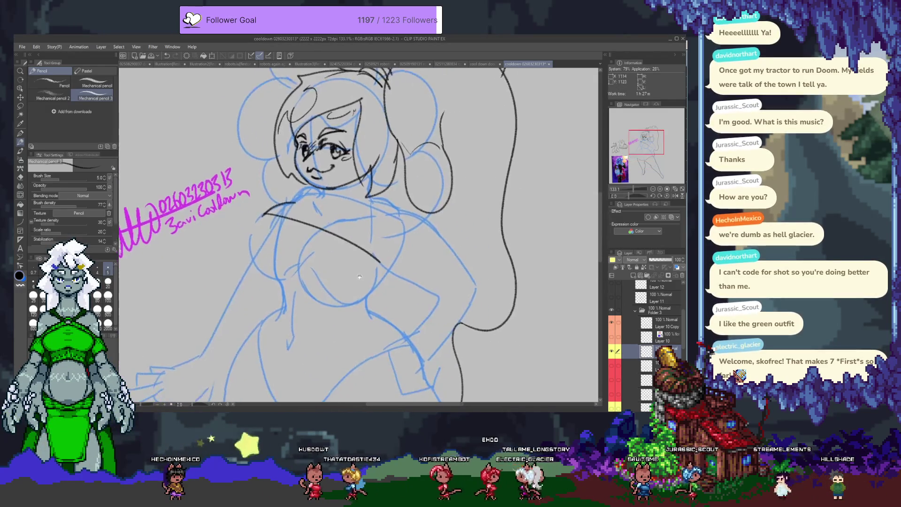
Step: Trim the tip of the chest line, trying and undoing several extensions
{"action": "left_click_drag", "start_coordinate": [358, 276], "coordinate": [350, 252]}
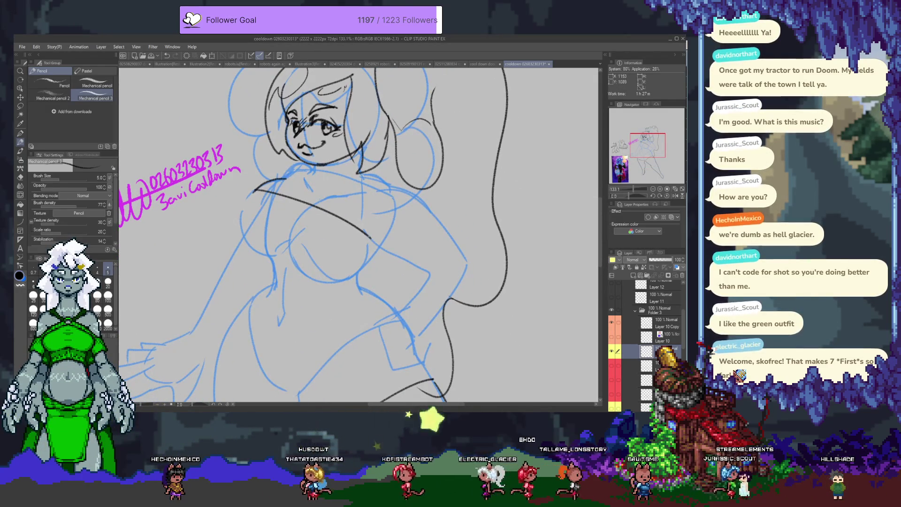
{"action": "key", "text": "e"}
{"action": "mouse_move", "coordinate": [371, 238]}
{"action": "left_mouse_down"}
{"action": "mouse_move", "coordinate": [360, 230]}
{"action": "mouse_move", "coordinate": [372, 244]}
{"action": "left_mouse_up"}
{"action": "key", "text": "p"}
{"action": "key", "text": "ctrl+z"}
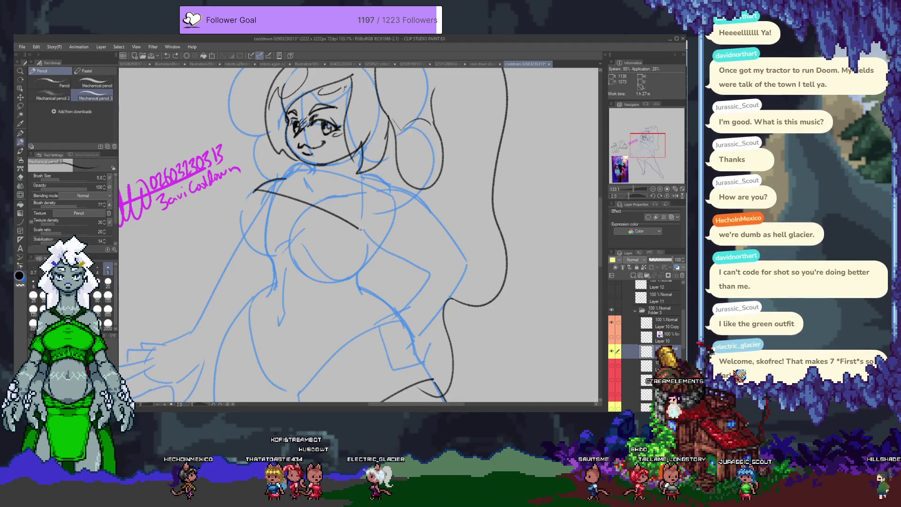
{"action": "key", "text": "e"}
{"action": "left_click_drag", "start_coordinate": [358, 227], "coordinate": [351, 227]}
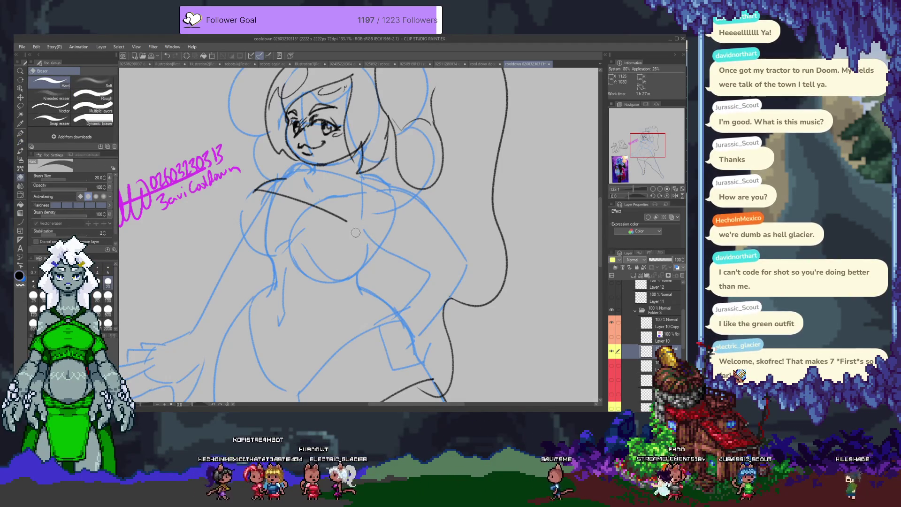
{"action": "key", "text": "p"}
{"action": "left_click_drag", "start_coordinate": [349, 222], "coordinate": [371, 261]}
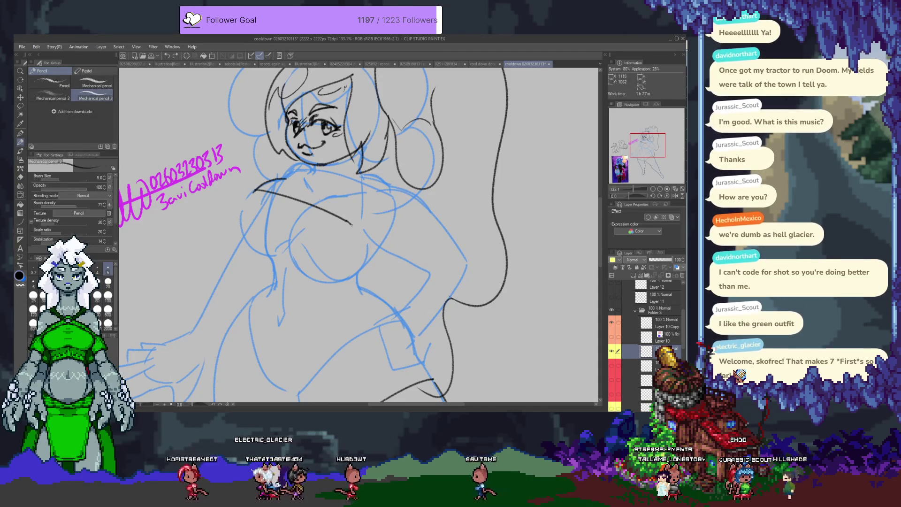
{"action": "key", "text": "ctrl+z"}
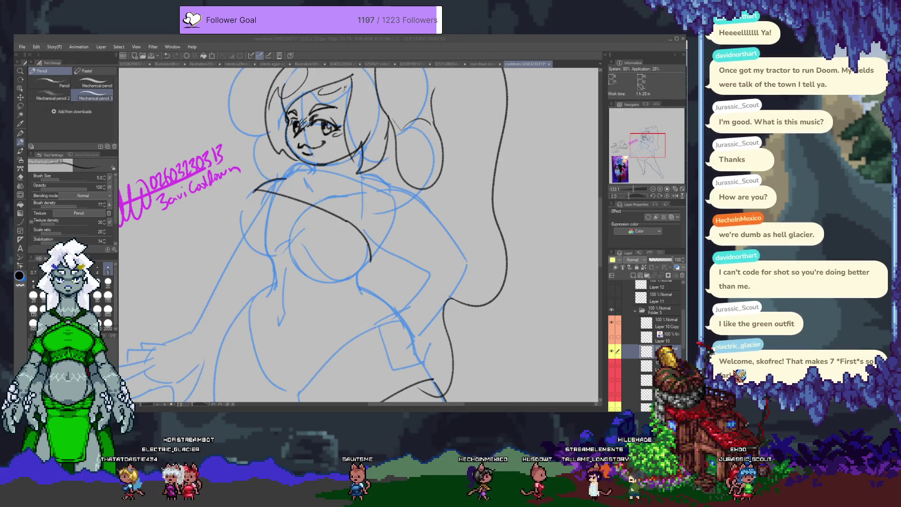
{"action": "left_click", "coordinate": [469, 138]}
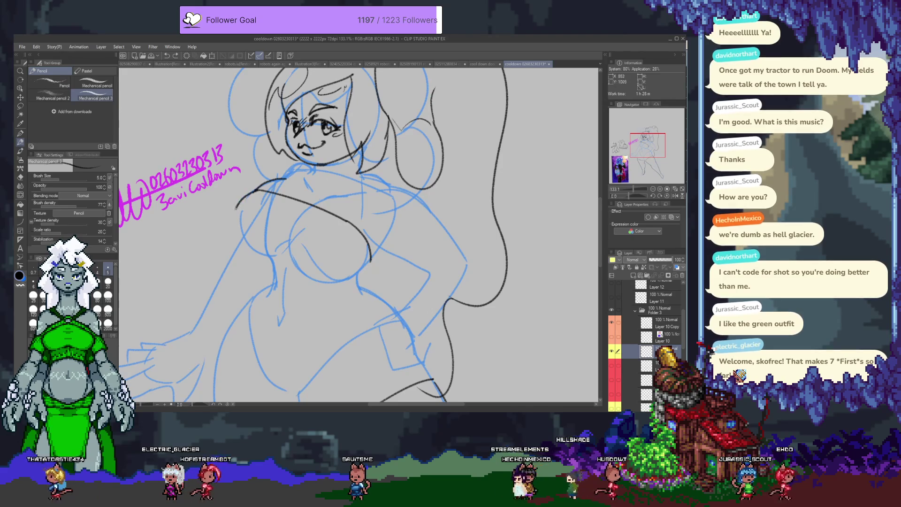
{"action": "left_click_drag", "start_coordinate": [254, 190], "coordinate": [241, 214]}
{"action": "key", "text": "ctrl+z"}
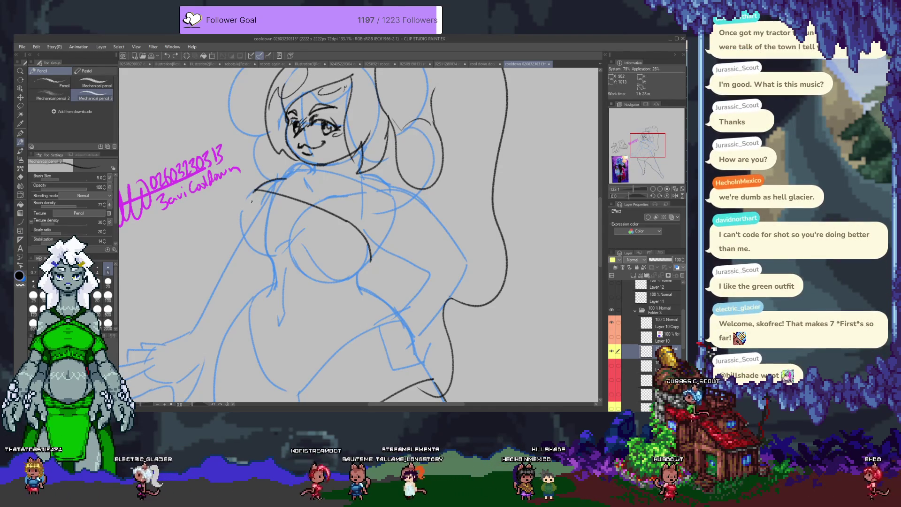
Step: Draw the curve under the left chest and both torso sides down toward the waist
{"action": "key", "text": "e"}
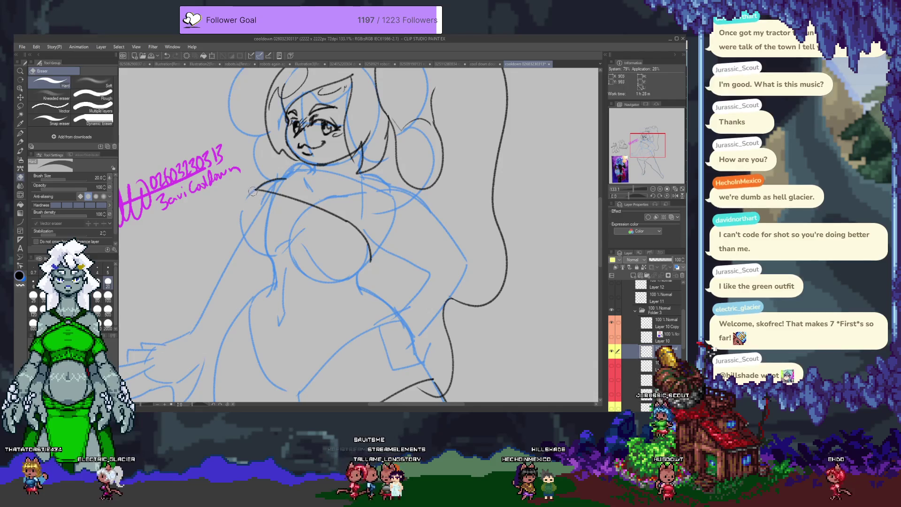
{"action": "key", "text": "p"}
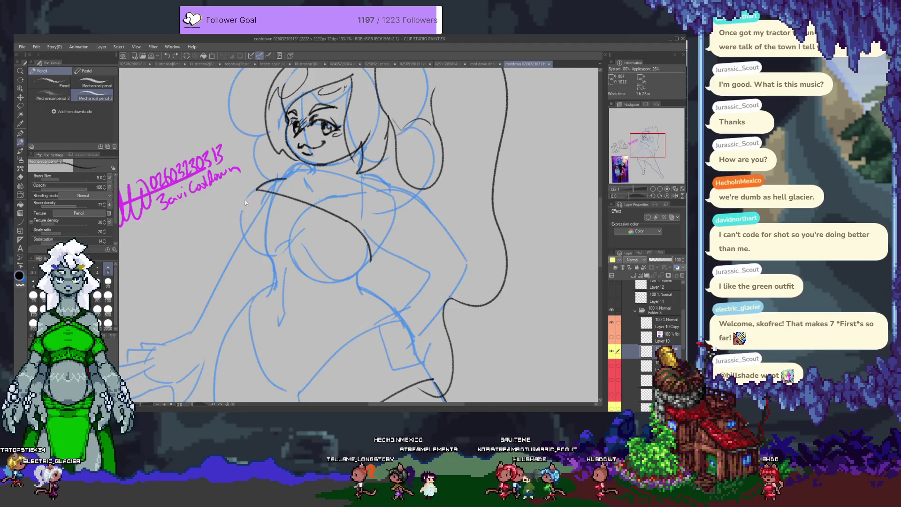
{"action": "left_click_drag", "start_coordinate": [237, 222], "coordinate": [254, 188]}
{"action": "left_click_drag", "start_coordinate": [237, 222], "coordinate": [269, 257]}
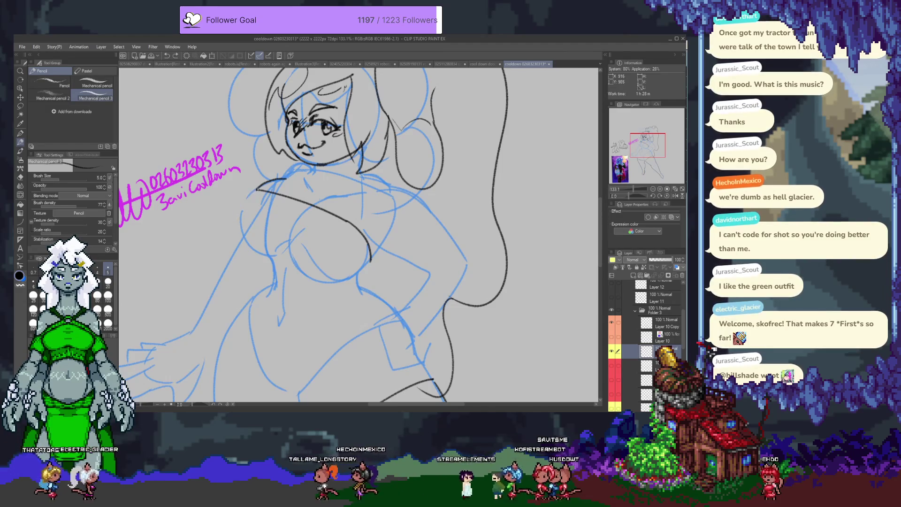
{"action": "key", "text": "ctrl+z"}
{"action": "left_click_drag", "start_coordinate": [238, 219], "coordinate": [270, 256]}
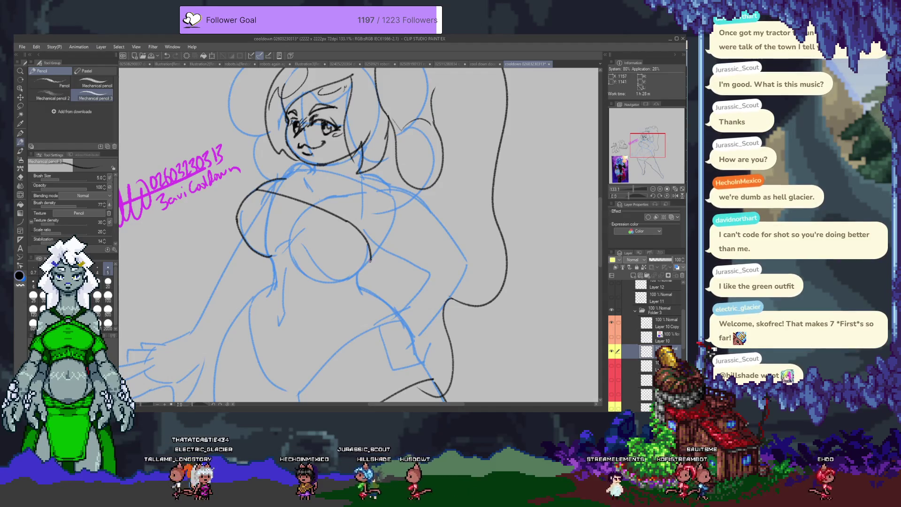
{"action": "left_click_drag", "start_coordinate": [370, 258], "coordinate": [338, 295]}
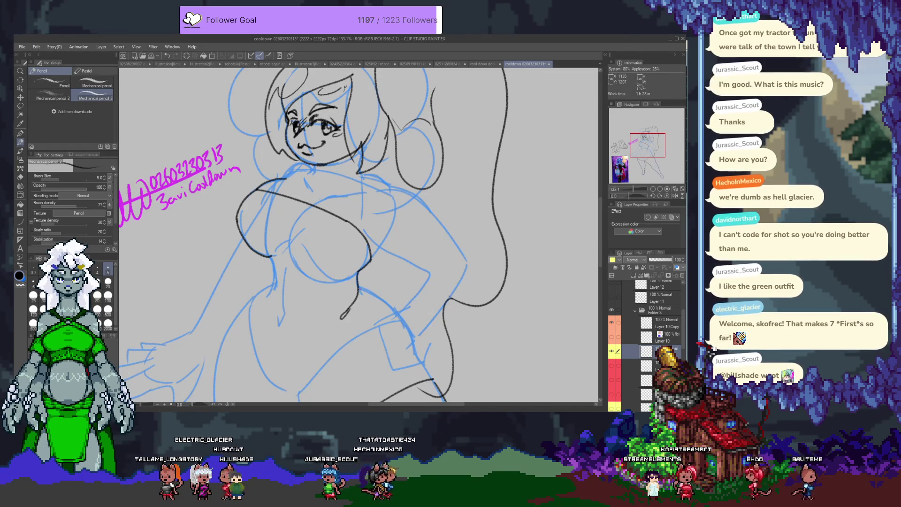
{"action": "left_click_drag", "start_coordinate": [392, 315], "coordinate": [395, 319]}
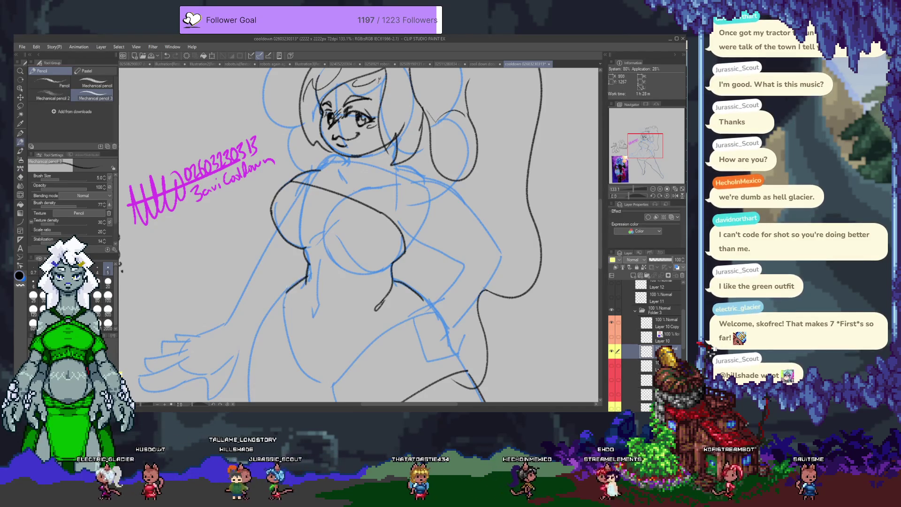
Step: Redraw the left waist and hip curve several times until it fits the sketch
{"action": "left_click_drag", "start_coordinate": [297, 302], "coordinate": [294, 255]}
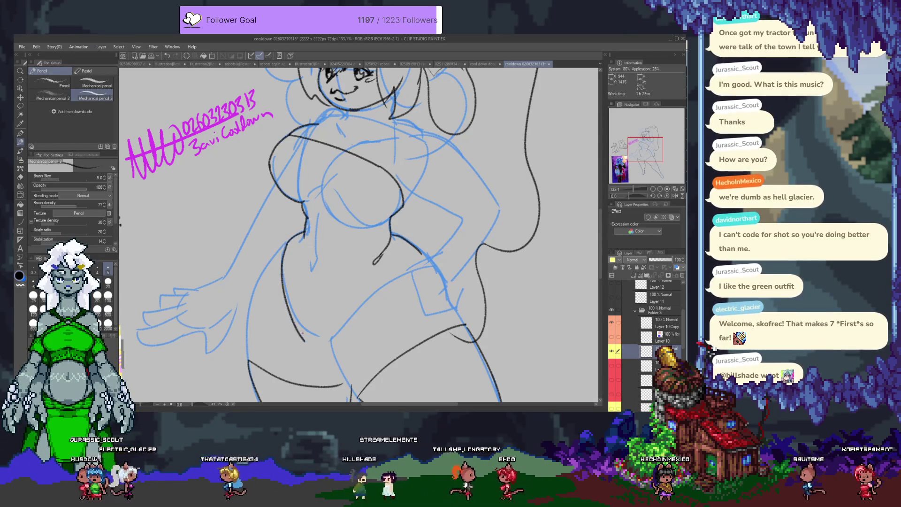
{"action": "key", "text": "ctrl+z"}
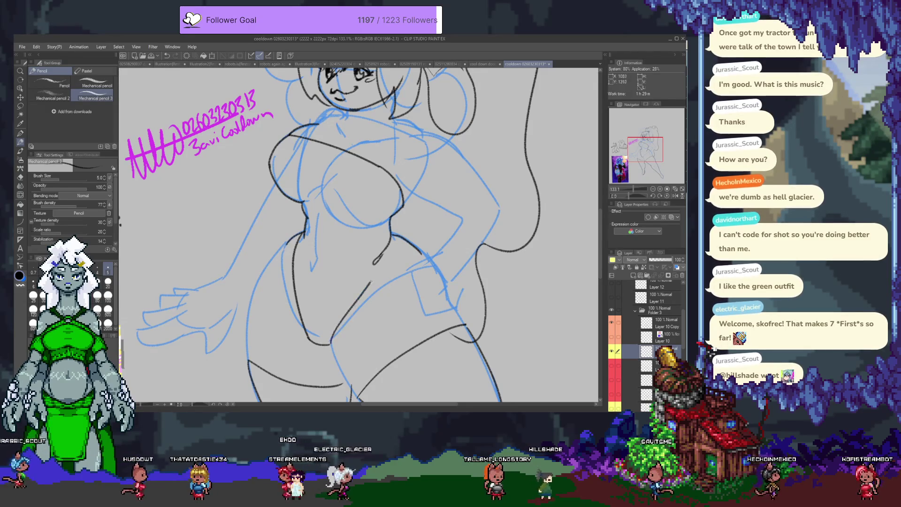
{"action": "left_click_drag", "start_coordinate": [371, 282], "coordinate": [388, 256]}
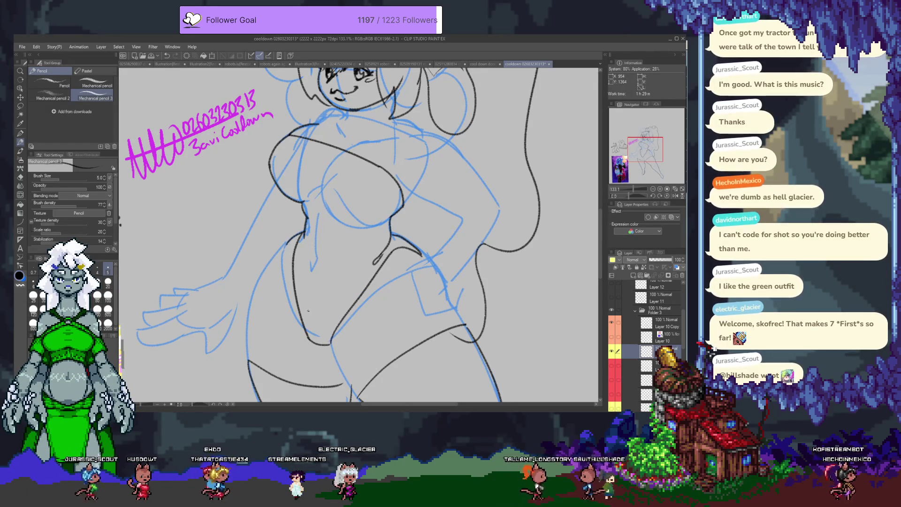
{"action": "key", "text": "ctrl+z"}
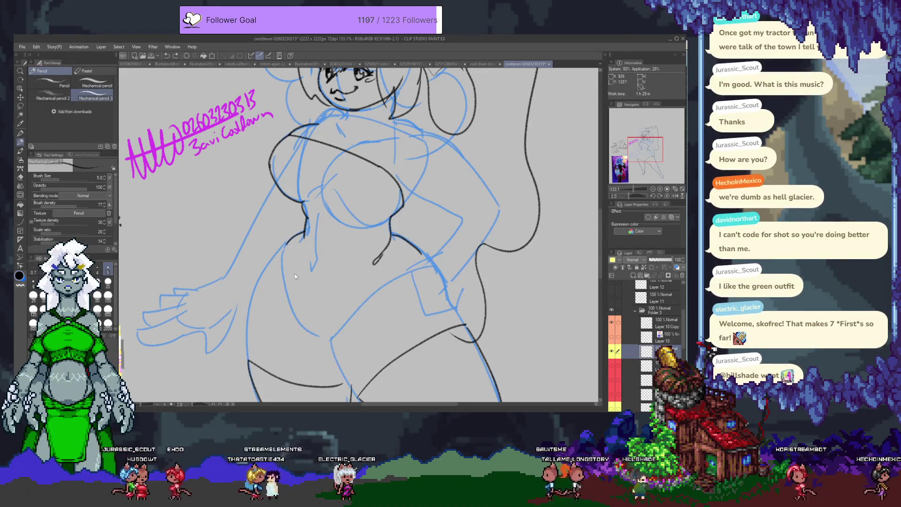
{"action": "left_click_drag", "start_coordinate": [304, 235], "coordinate": [319, 324]}
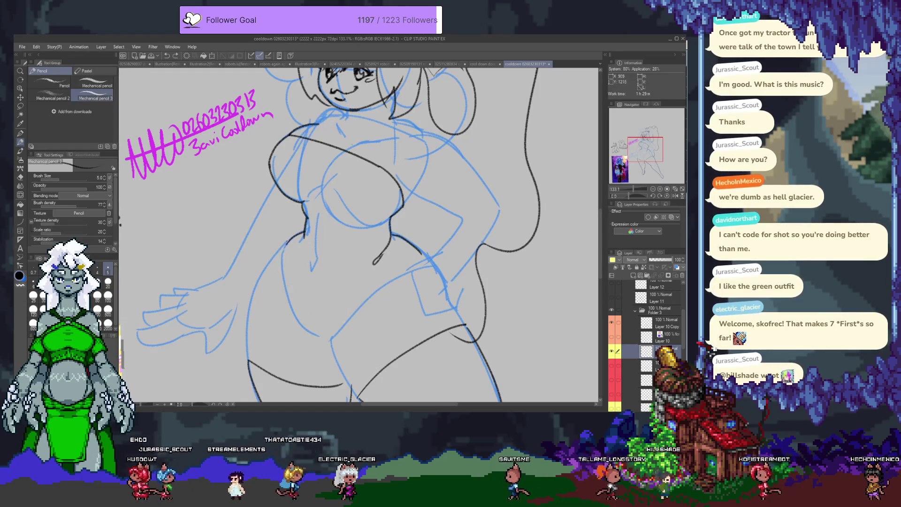
{"action": "key", "text": "ctrl+z"}
{"action": "left_click_drag", "start_coordinate": [304, 235], "coordinate": [266, 271]}
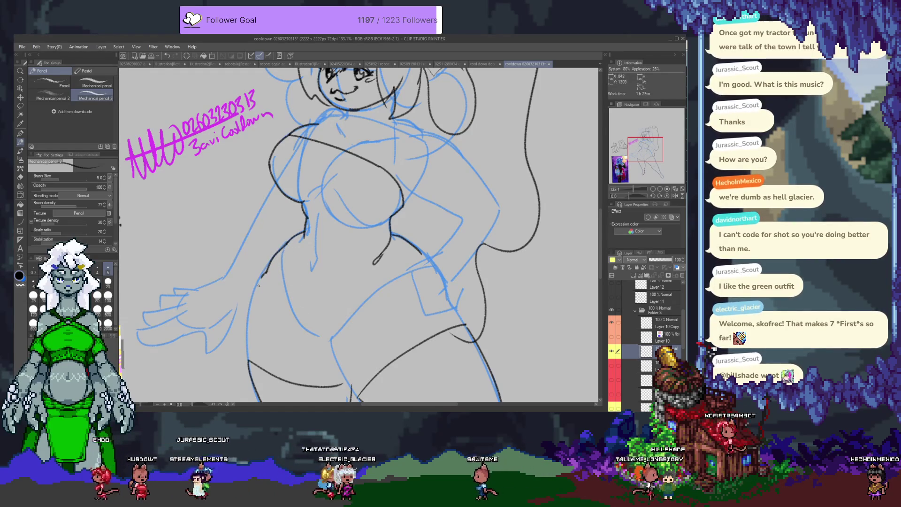
{"action": "key", "text": "ctrl+z"}
{"action": "left_click_drag", "start_coordinate": [266, 273], "coordinate": [315, 333]}
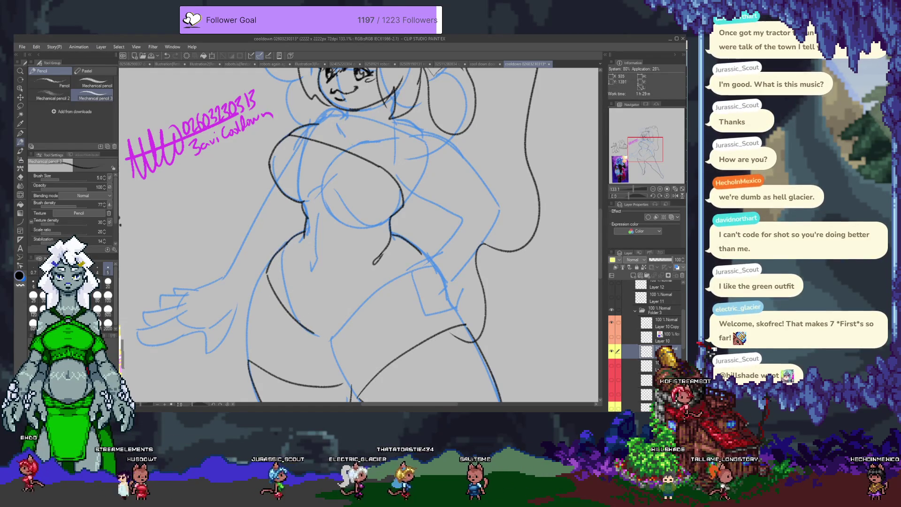
{"action": "key", "text": "ctrl+z"}
{"action": "left_click_drag", "start_coordinate": [267, 274], "coordinate": [297, 323]}
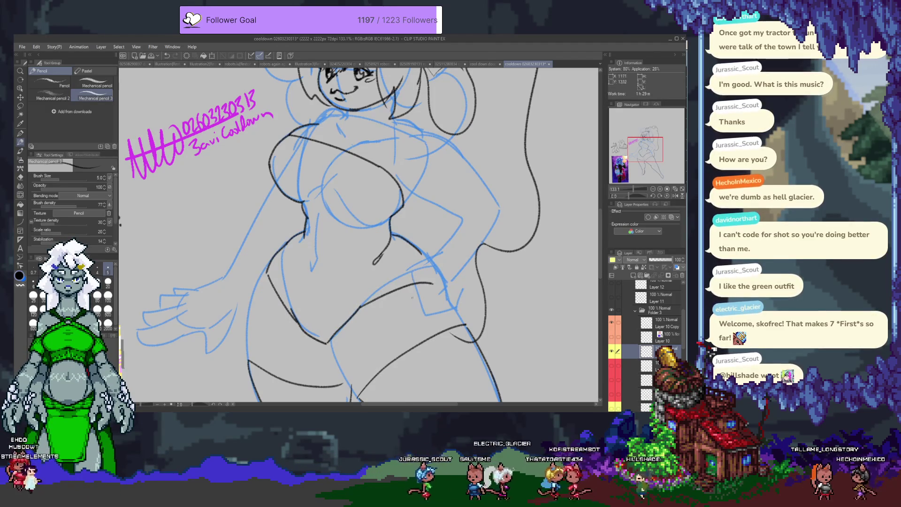
Step: Draw the line across the waist and hips, then hide the body line-art layer
{"action": "left_click_drag", "start_coordinate": [360, 306], "coordinate": [447, 298]}
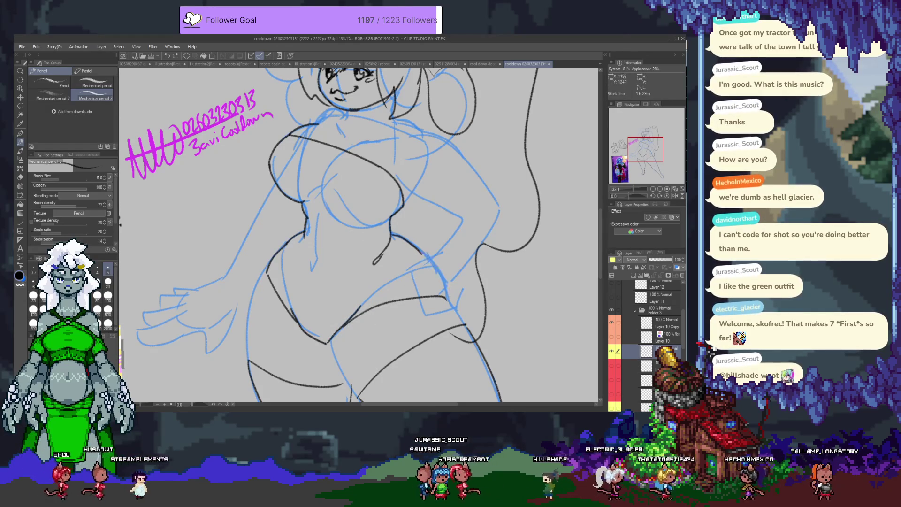
{"action": "mouse_move", "coordinate": [394, 237]}
{"action": "left_mouse_down"}
{"action": "mouse_move", "coordinate": [401, 254]}
{"action": "mouse_move", "coordinate": [429, 258]}
{"action": "left_mouse_up"}
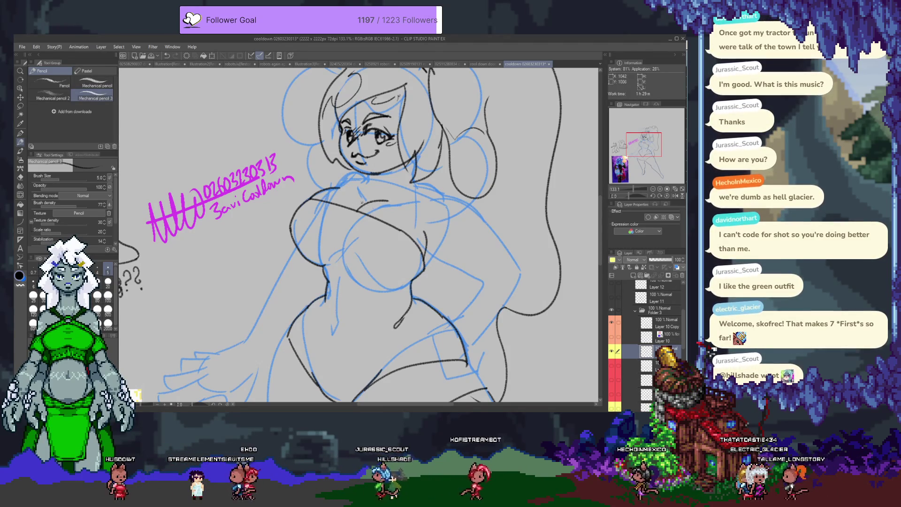
{"action": "left_click_drag", "start_coordinate": [349, 344], "coordinate": [322, 250]}
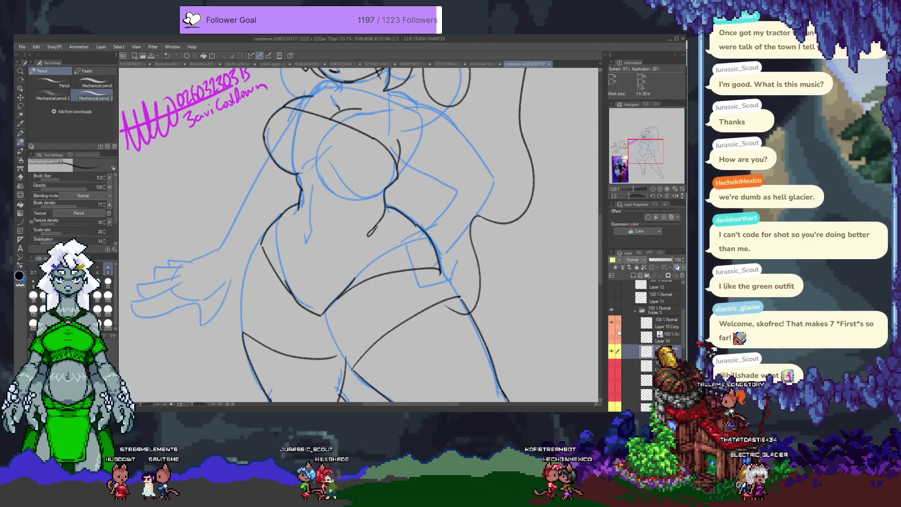
{"action": "left_click", "coordinate": [612, 351]}
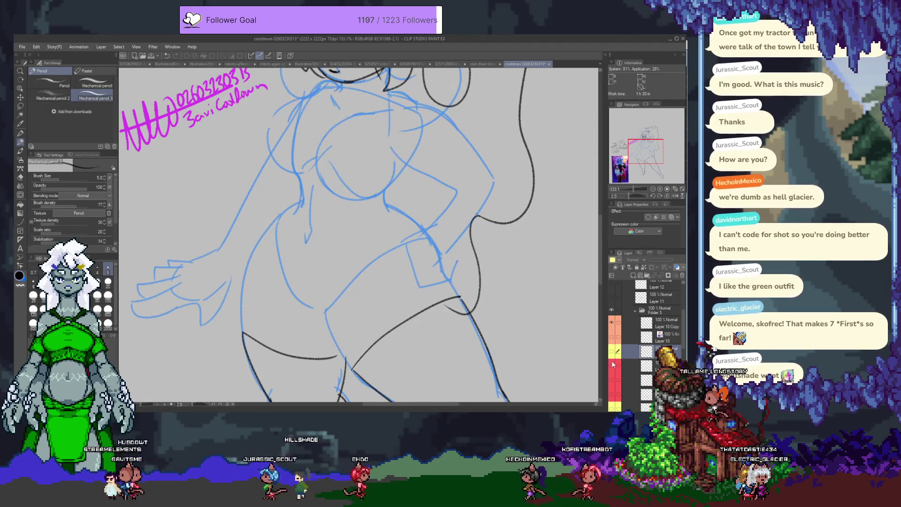
Step: Toggle nearby line-art layers to show the leg and hip lines
{"action": "left_click", "coordinate": [612, 364]}
{"action": "left_click", "coordinate": [614, 371]}
{"action": "left_click", "coordinate": [612, 377]}
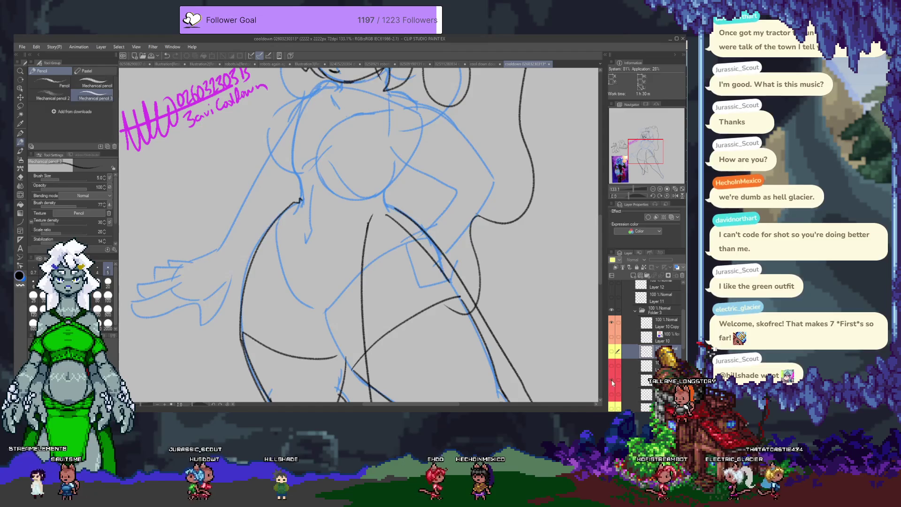
{"action": "left_click", "coordinate": [613, 385]}
{"action": "left_click", "coordinate": [613, 378]}
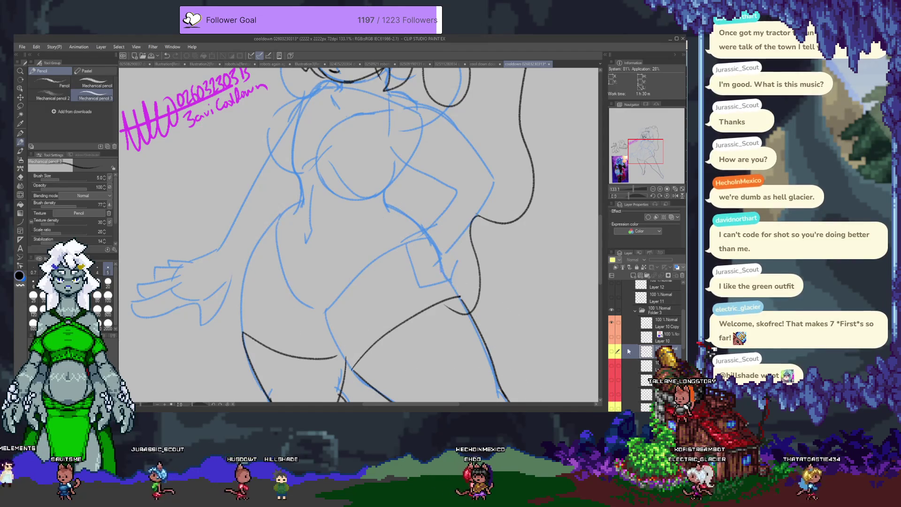
Step: Create Layer 21 in Folder 3 and turn on Layers 7, 8 Copy and 9
{"action": "left_click", "coordinate": [647, 323]}
{"action": "key", "text": "ctrl+shift+n"}
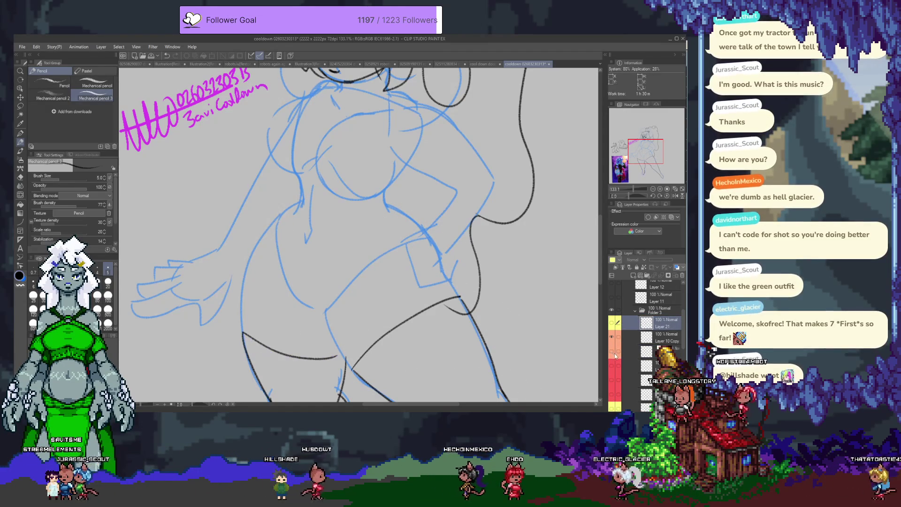
{"action": "scroll", "coordinate": [622, 382], "scroll_direction": "up", "scroll_amount": 3}
{"action": "left_click", "coordinate": [612, 334]}
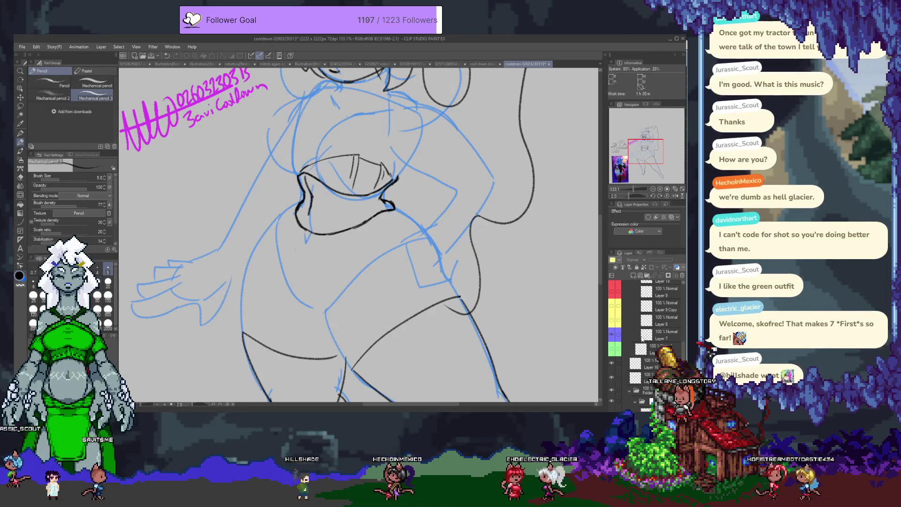
{"action": "left_click", "coordinate": [612, 307]}
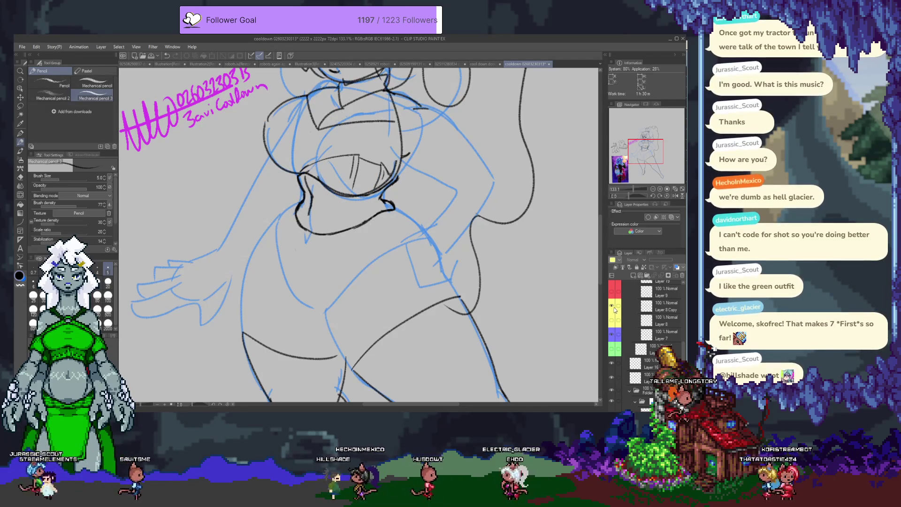
{"action": "left_click", "coordinate": [612, 292]}
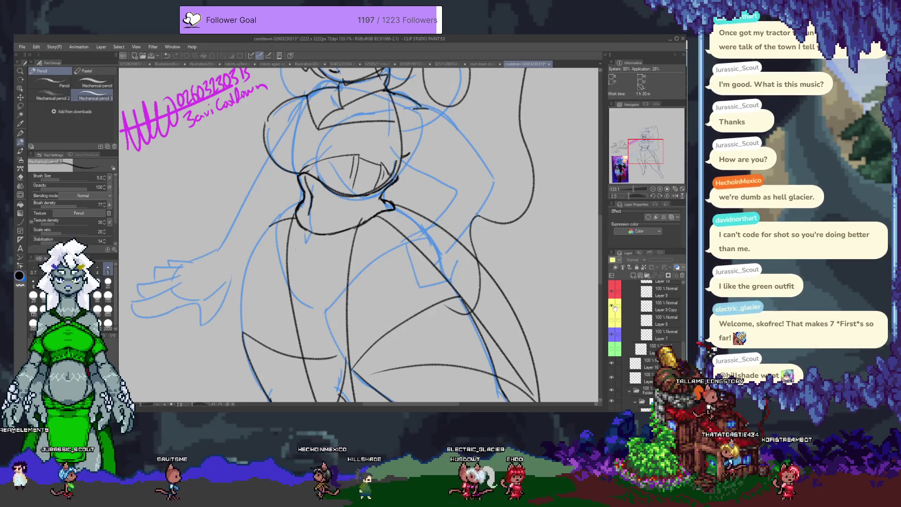
{"action": "scroll", "coordinate": [368, 255], "scroll_direction": "down", "scroll_amount": 3}
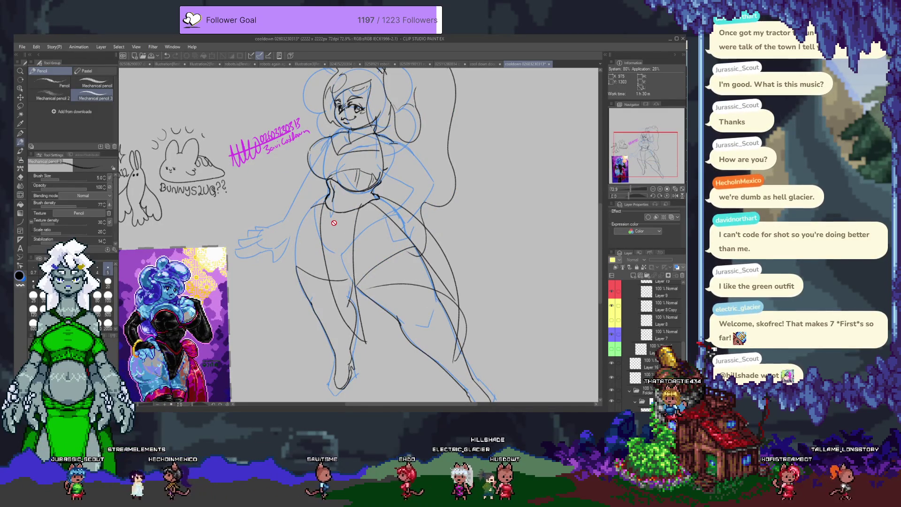
Step: Hide the old leg sketch layer and add a new empty layer for the skirt
{"action": "scroll", "coordinate": [334, 222], "scroll_direction": "up", "scroll_amount": 1}
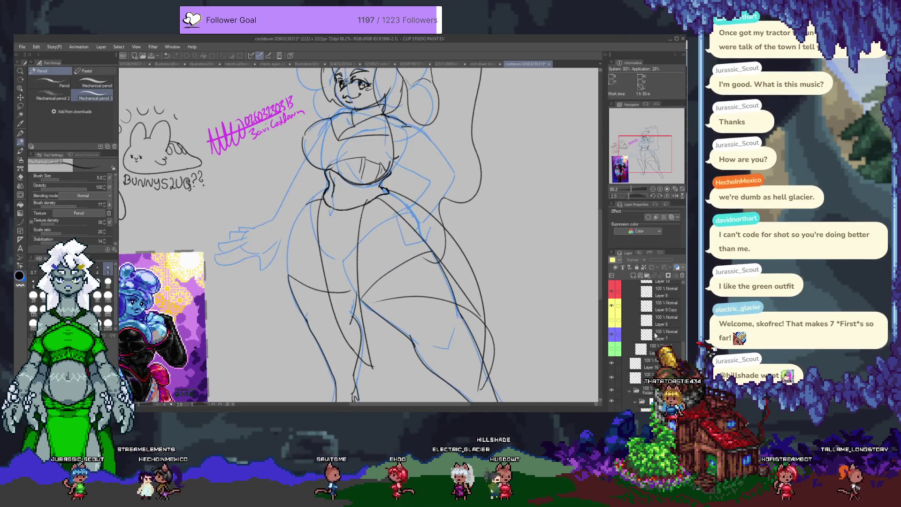
{"action": "scroll", "coordinate": [613, 307], "scroll_direction": "up", "scroll_amount": 1}
{"action": "left_click", "coordinate": [611, 320]}
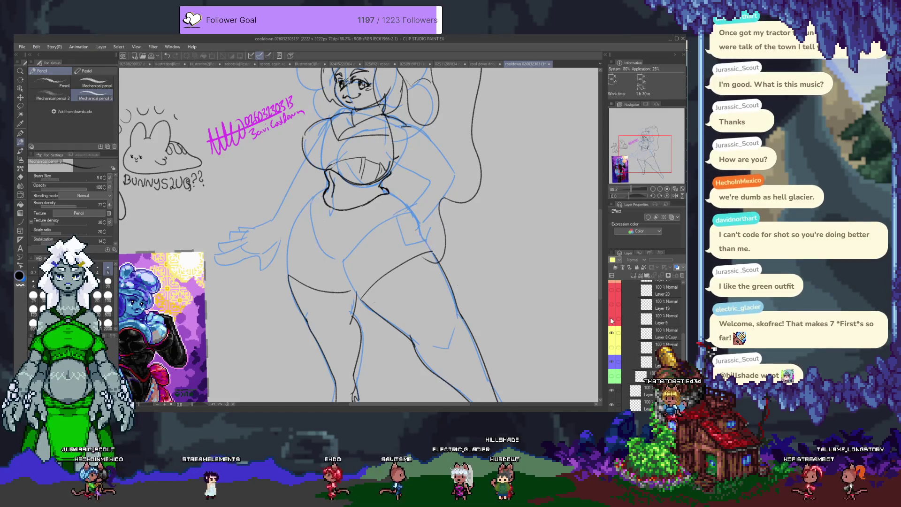
{"action": "left_click", "coordinate": [612, 304]}
{"action": "left_click", "coordinate": [613, 303]}
{"action": "left_click", "coordinate": [612, 292]}
{"action": "left_click", "coordinate": [612, 291]}
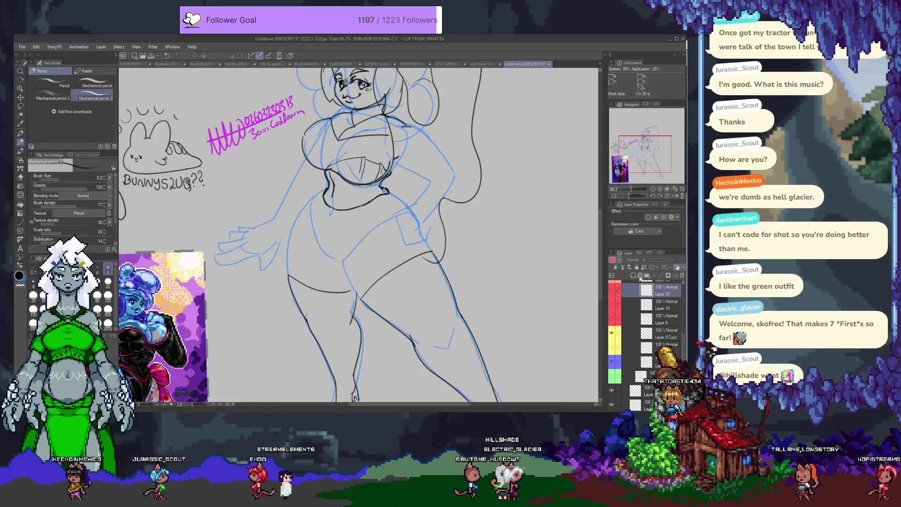
{"action": "left_click", "coordinate": [635, 277]}
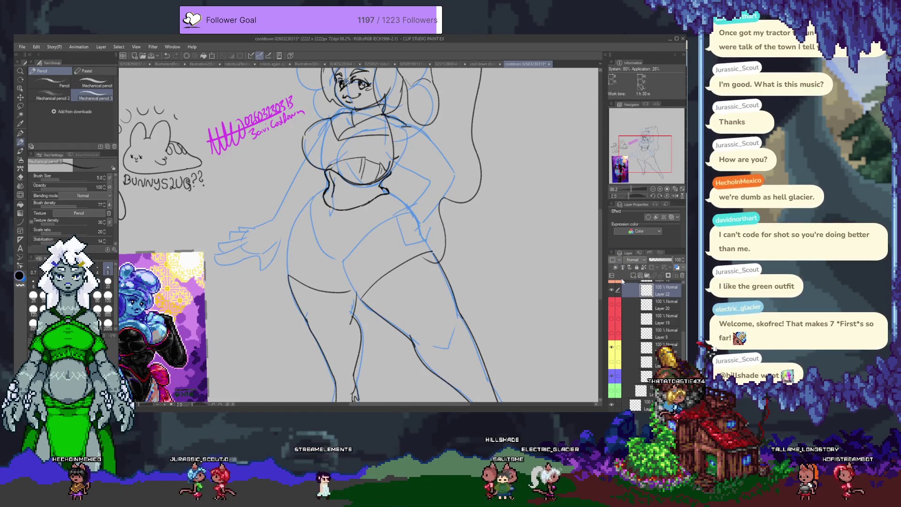
Step: Draw six pointed skirt-panel lines down the thighs, plus a short stroke at the right edge
{"action": "mouse_move", "coordinate": [340, 221]}
{"action": "left_mouse_down"}
{"action": "mouse_move", "coordinate": [328, 207]}
{"action": "mouse_move", "coordinate": [315, 363]}
{"action": "left_mouse_up"}
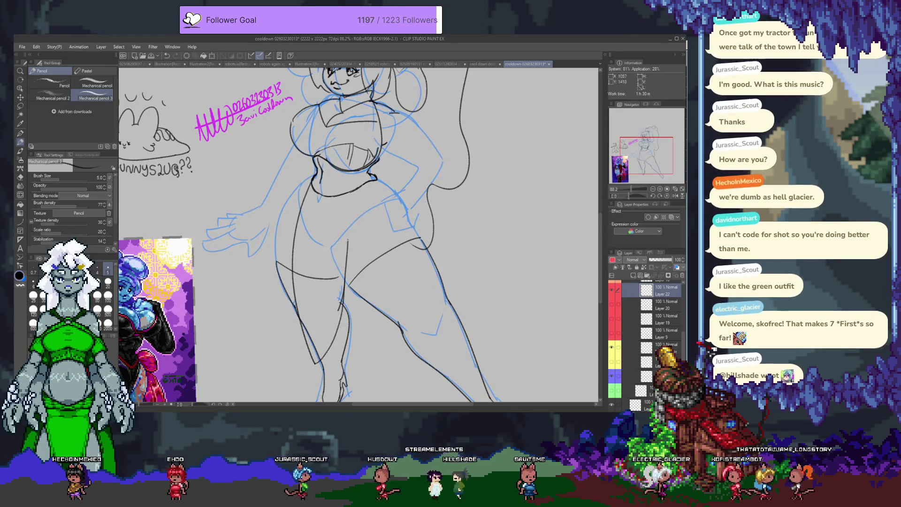
{"action": "left_click_drag", "start_coordinate": [308, 190], "coordinate": [299, 282]}
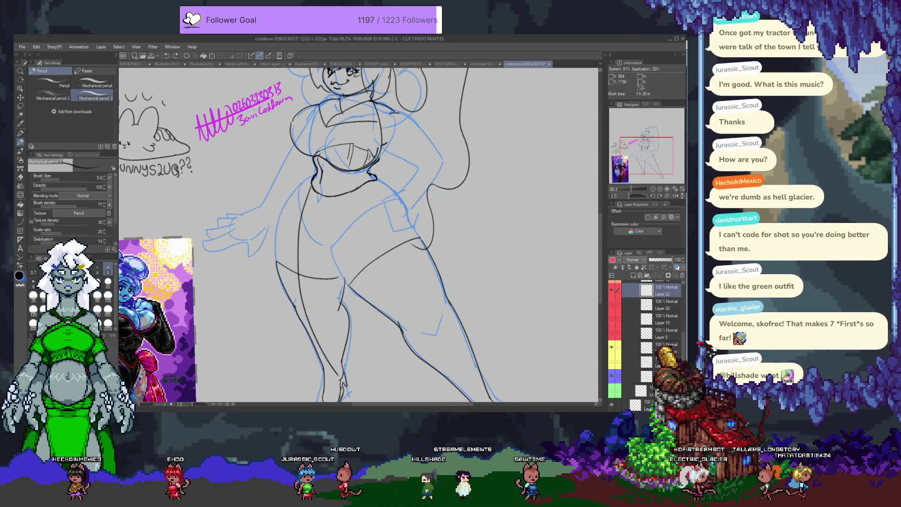
{"action": "left_click_drag", "start_coordinate": [350, 195], "coordinate": [348, 356]}
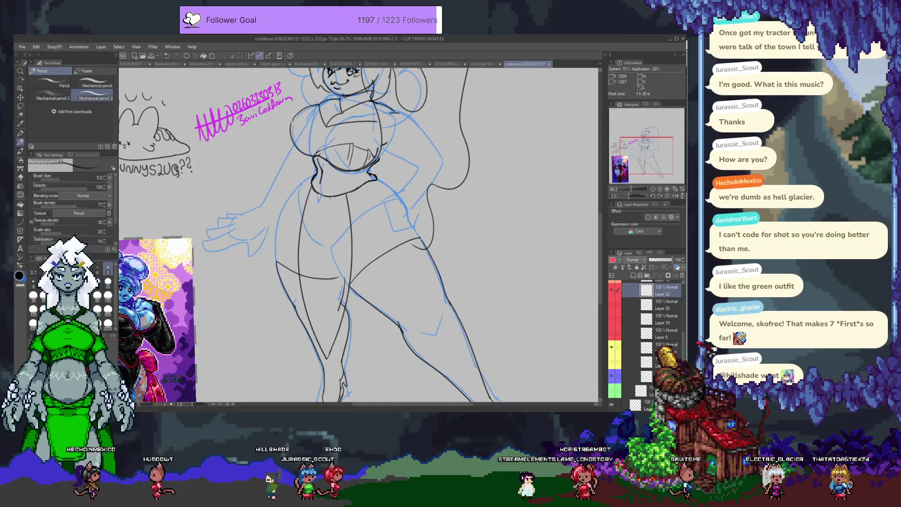
{"action": "left_click_drag", "start_coordinate": [281, 265], "coordinate": [329, 304]}
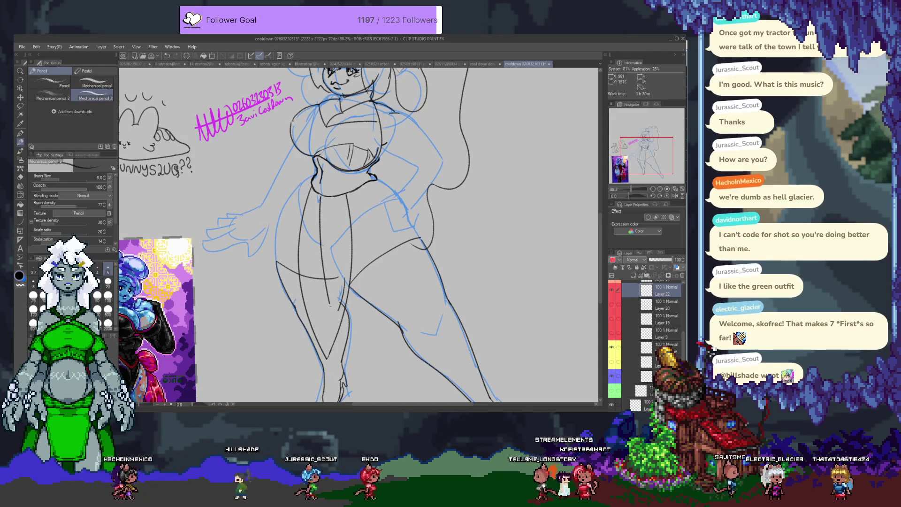
{"action": "left_click_drag", "start_coordinate": [324, 202], "coordinate": [371, 369]}
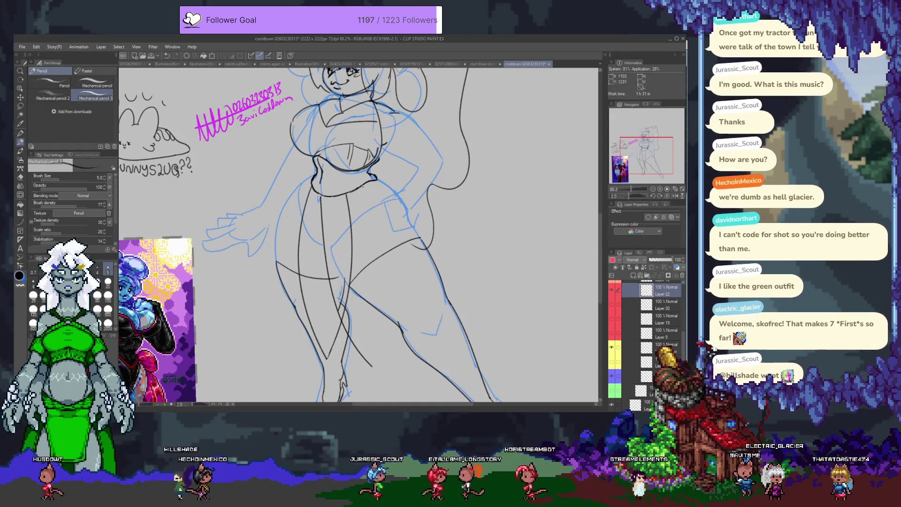
{"action": "left_click_drag", "start_coordinate": [375, 202], "coordinate": [374, 366]}
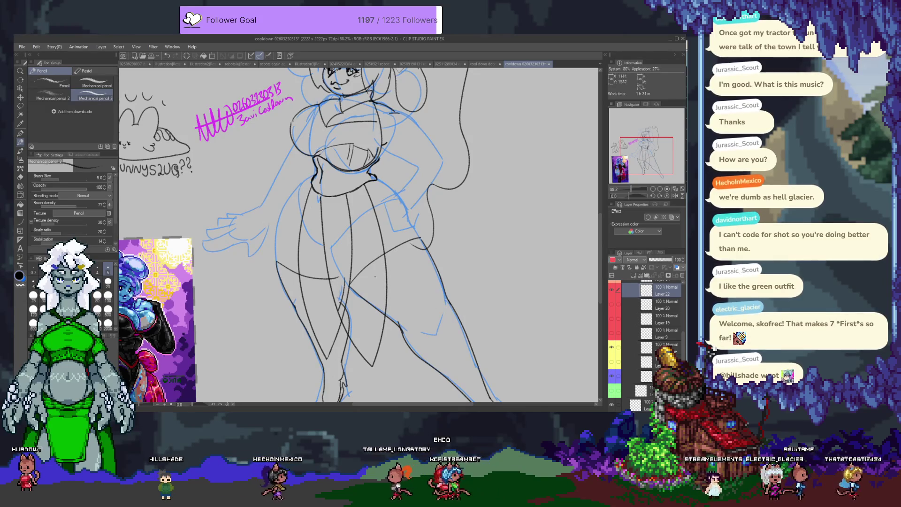
{"action": "left_click_drag", "start_coordinate": [385, 254], "coordinate": [444, 340]}
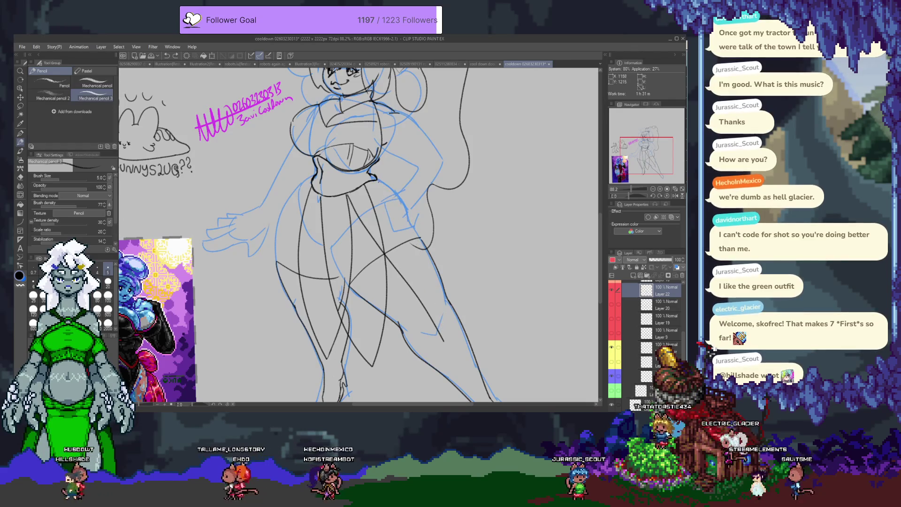
{"action": "mouse_move", "coordinate": [455, 326]}
{"action": "left_mouse_down"}
{"action": "mouse_move", "coordinate": [456, 341]}
{"action": "mouse_move", "coordinate": [441, 327]}
{"action": "mouse_move", "coordinate": [445, 340]}
{"action": "left_mouse_up"}
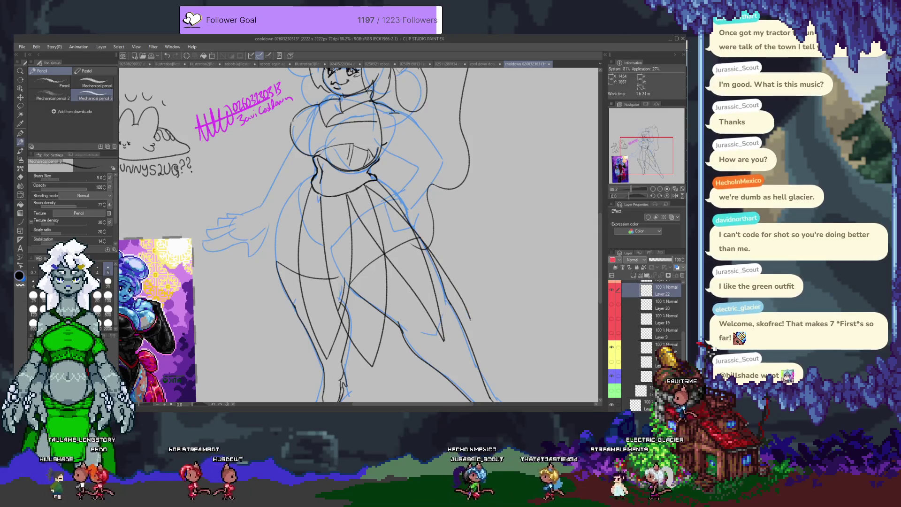
Step: Extend the right skirt line outward and redraw a long panel line down the left side
{"action": "left_click_drag", "start_coordinate": [436, 281], "coordinate": [471, 321]}
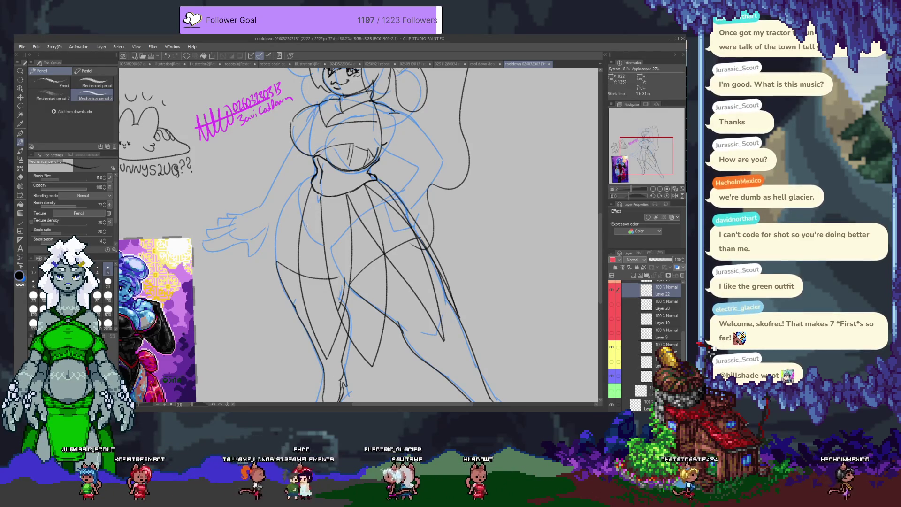
{"action": "left_click_drag", "start_coordinate": [316, 197], "coordinate": [332, 173]}
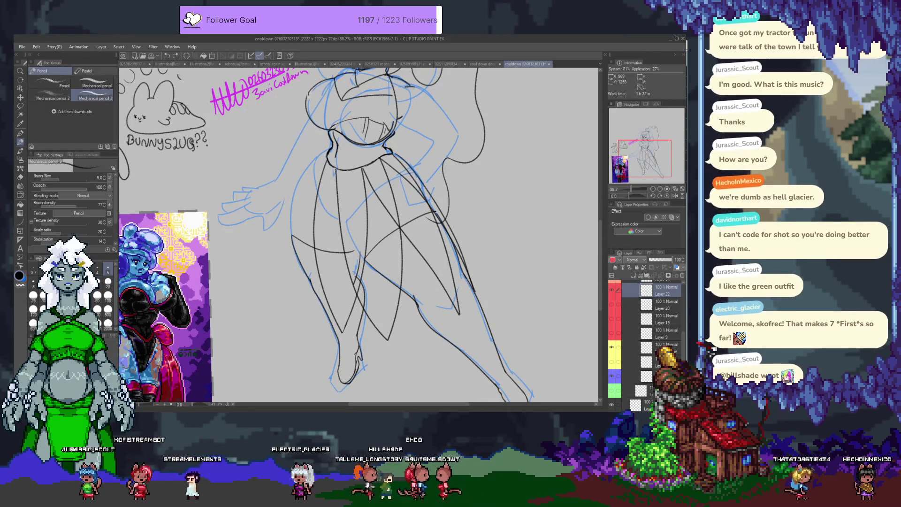
{"action": "key", "text": "ctrl+z"}
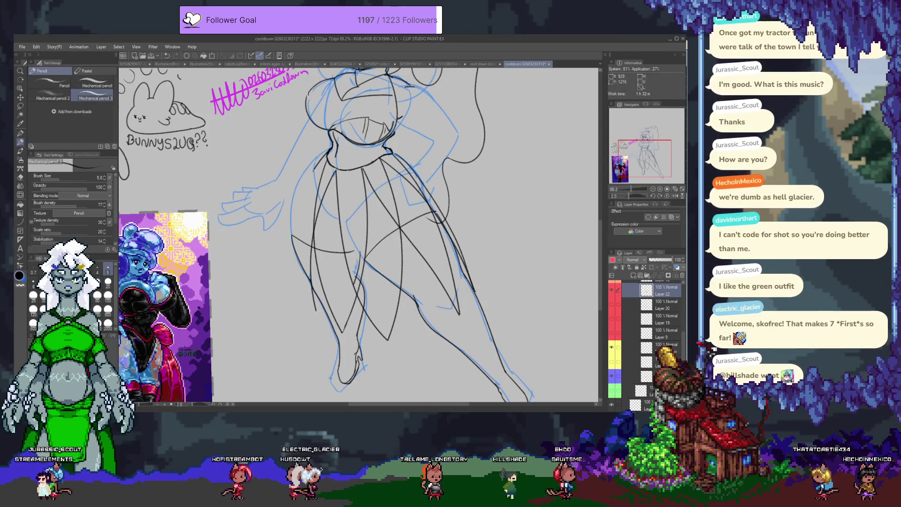
{"action": "left_click_drag", "start_coordinate": [293, 239], "coordinate": [298, 306]}
{"action": "left_click_drag", "start_coordinate": [328, 151], "coordinate": [316, 311]}
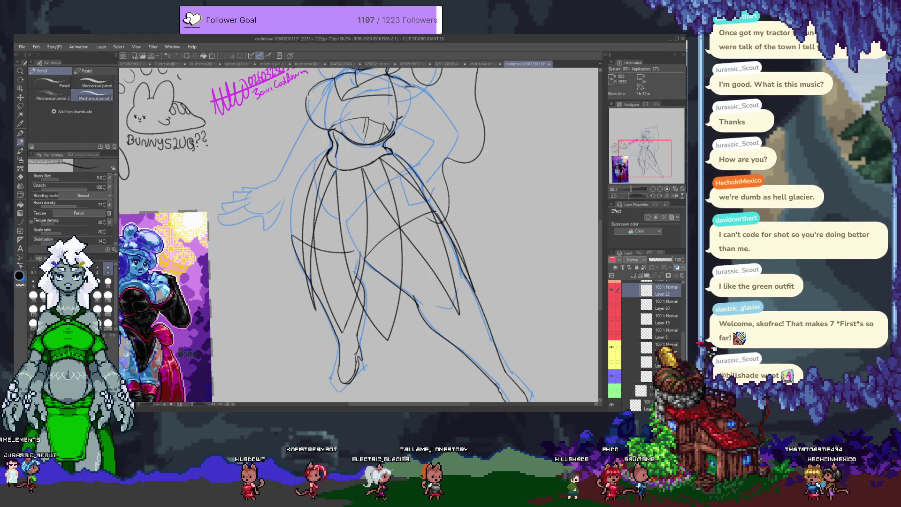
{"action": "key", "text": "ctrl+z"}
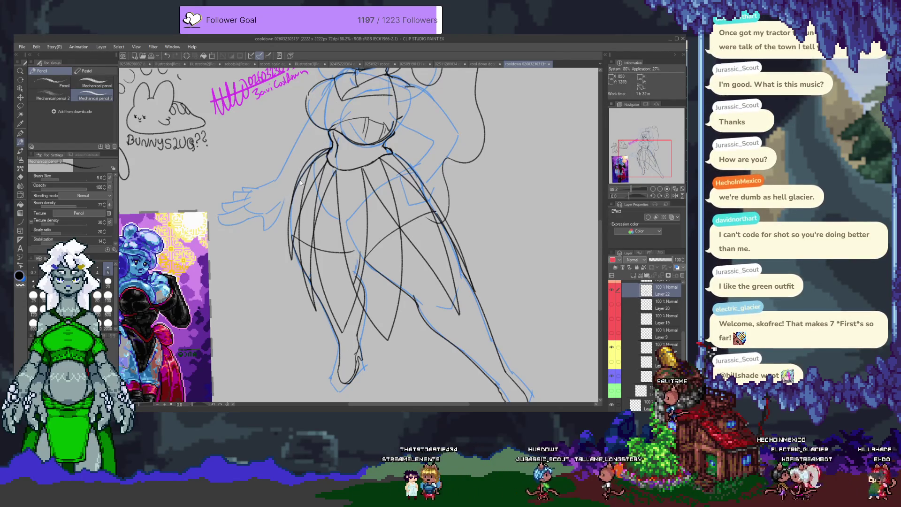
{"action": "left_click_drag", "start_coordinate": [320, 151], "coordinate": [286, 214]}
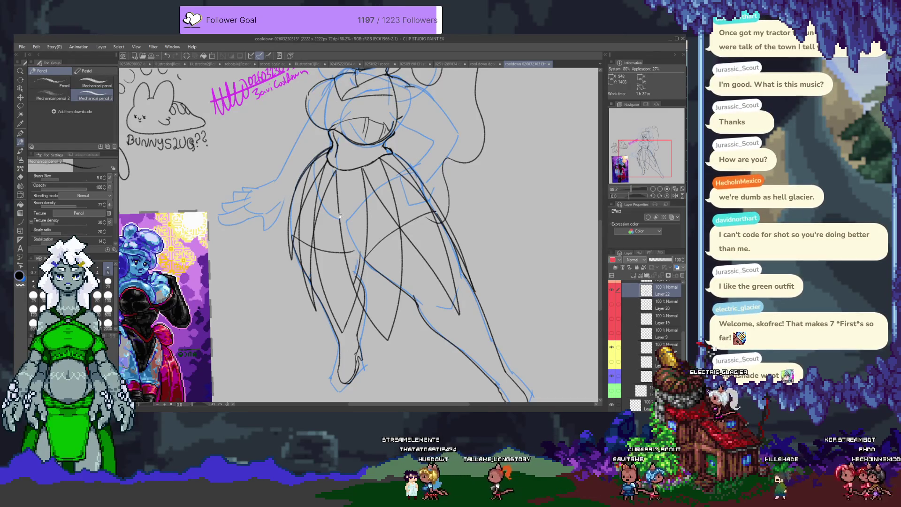
{"action": "left_click_drag", "start_coordinate": [340, 216], "coordinate": [285, 239]}
{"action": "mouse_move", "coordinate": [286, 329]}
{"action": "left_mouse_down"}
{"action": "mouse_move", "coordinate": [287, 160]}
{"action": "mouse_move", "coordinate": [314, 312]}
{"action": "left_mouse_up"}
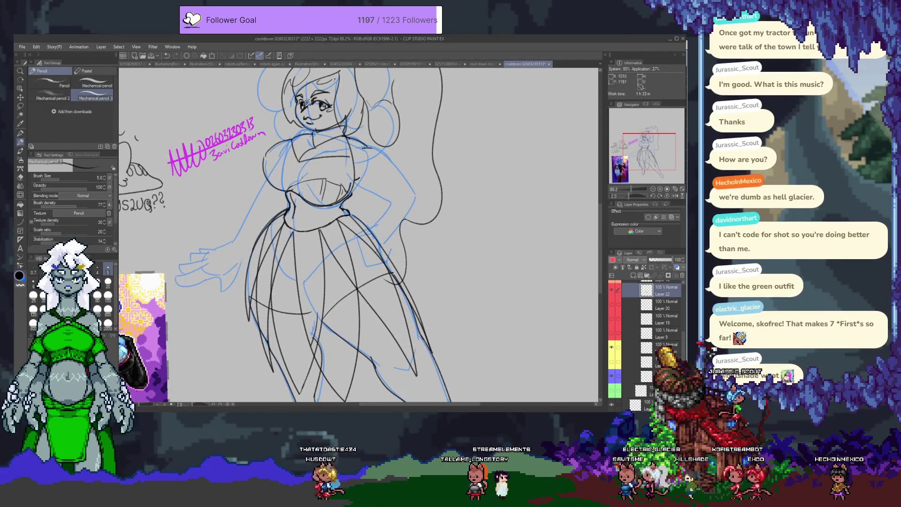
Step: Add a short vertical and a diagonal panel line on the right, plus one near the left foot
{"action": "left_click_drag", "start_coordinate": [302, 294], "coordinate": [310, 243]}
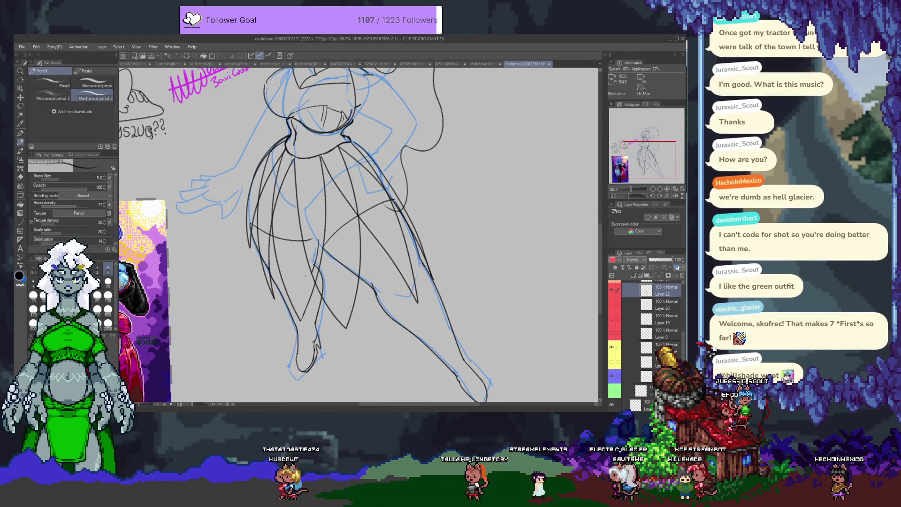
{"action": "left_click_drag", "start_coordinate": [297, 275], "coordinate": [265, 235]}
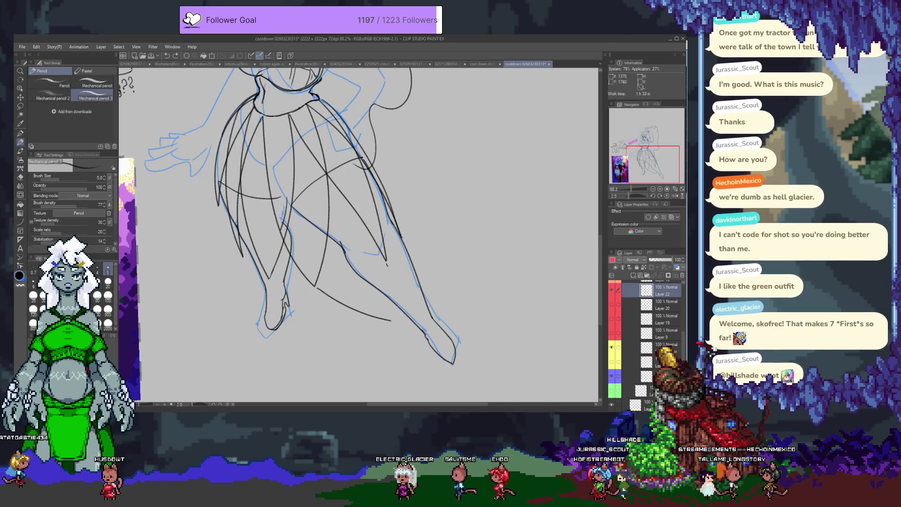
{"action": "left_click_drag", "start_coordinate": [388, 265], "coordinate": [395, 321]}
{"action": "key", "text": "ctrl+z"}
{"action": "left_click_drag", "start_coordinate": [387, 266], "coordinate": [390, 283]}
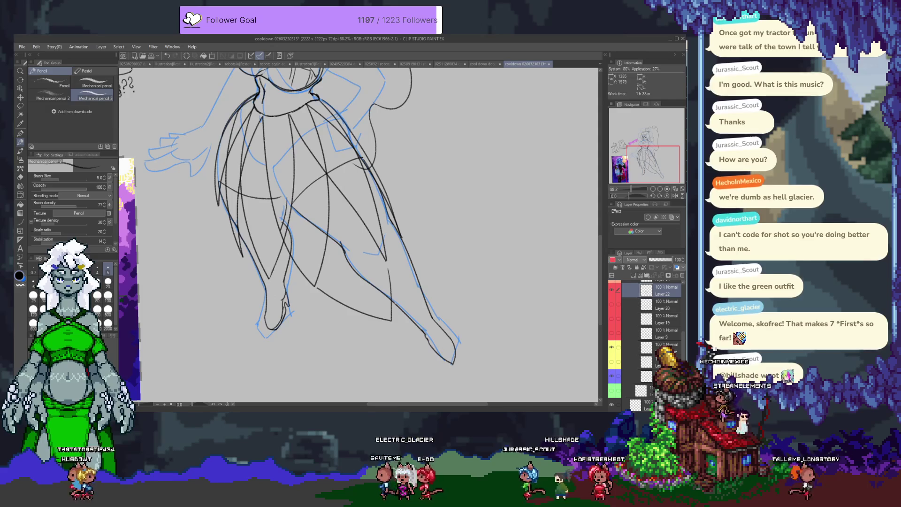
{"action": "left_click_drag", "start_coordinate": [389, 265], "coordinate": [420, 285]}
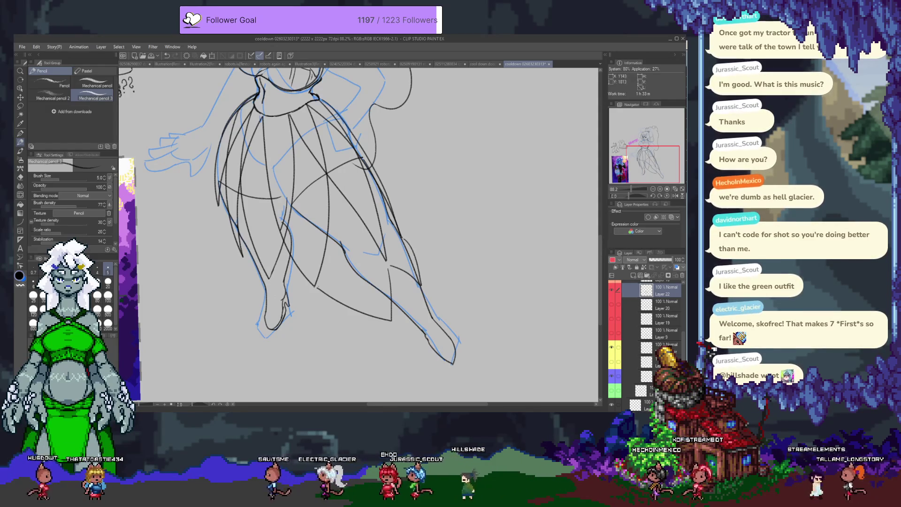
{"action": "left_click_drag", "start_coordinate": [284, 313], "coordinate": [312, 342]}
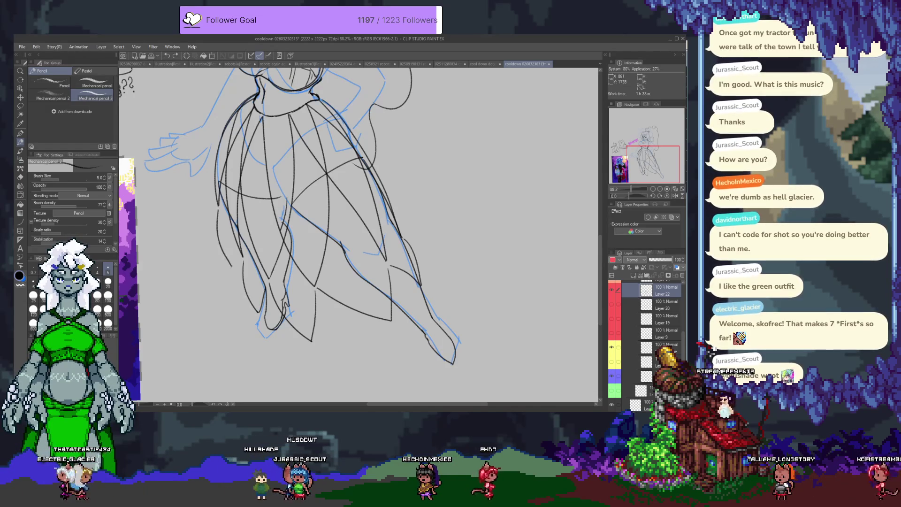
{"action": "scroll", "coordinate": [241, 281], "scroll_direction": "up", "scroll_amount": 3}
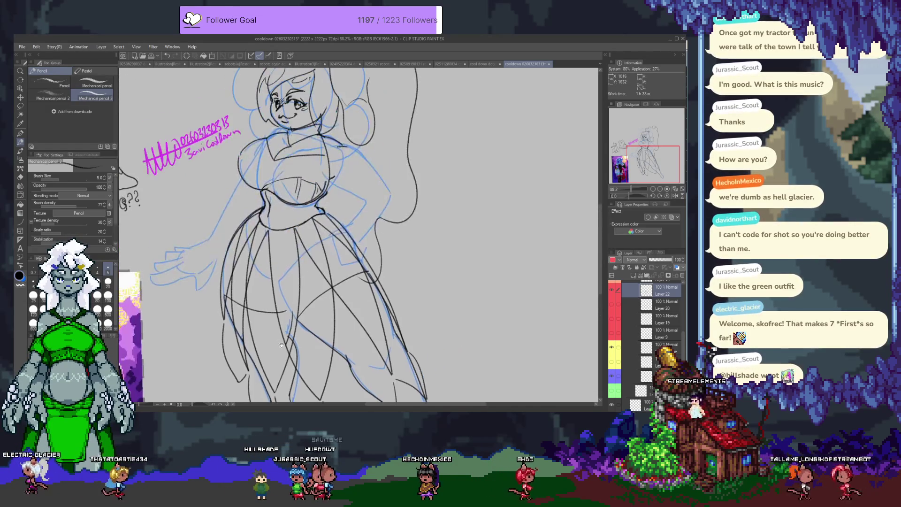
{"action": "scroll", "coordinate": [282, 263], "scroll_direction": "down", "scroll_amount": 2}
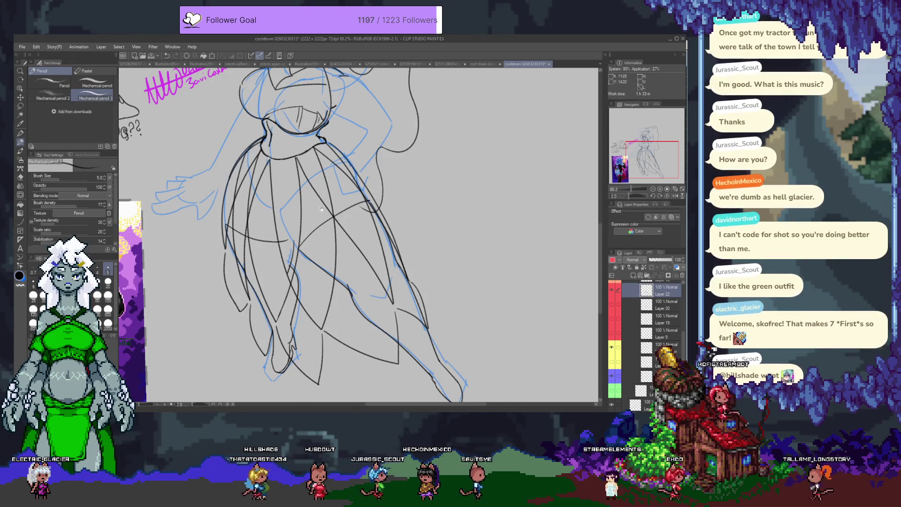
{"action": "scroll", "coordinate": [294, 242], "scroll_direction": "up", "scroll_amount": 3}
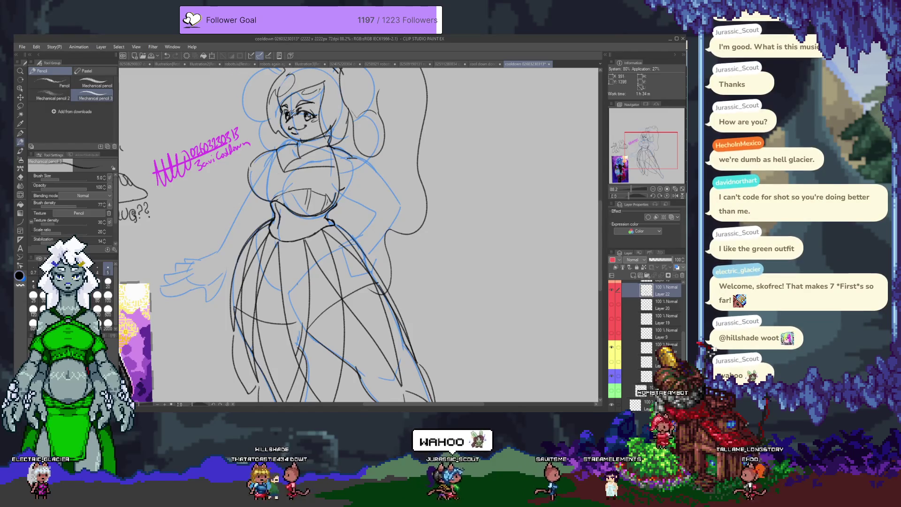
{"action": "scroll", "coordinate": [330, 235], "scroll_direction": "down", "scroll_amount": 2}
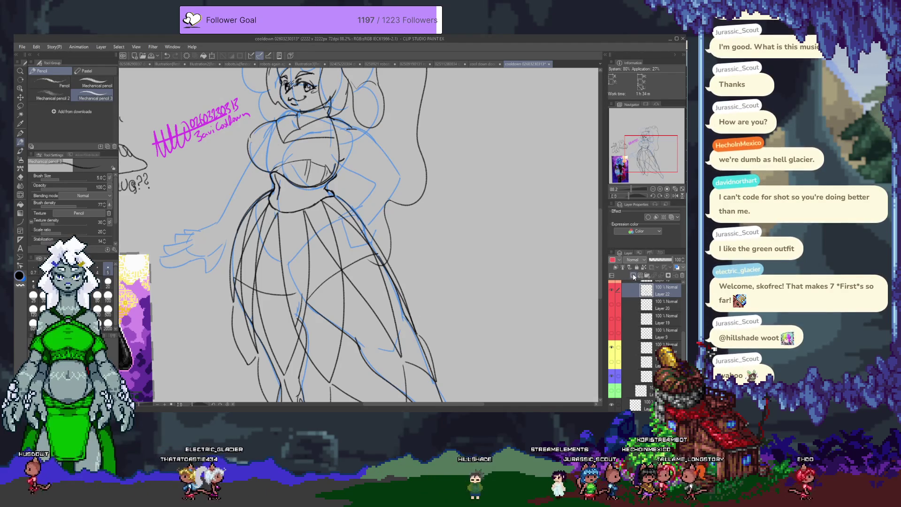
{"action": "left_click_drag", "start_coordinate": [404, 198], "coordinate": [425, 255]}
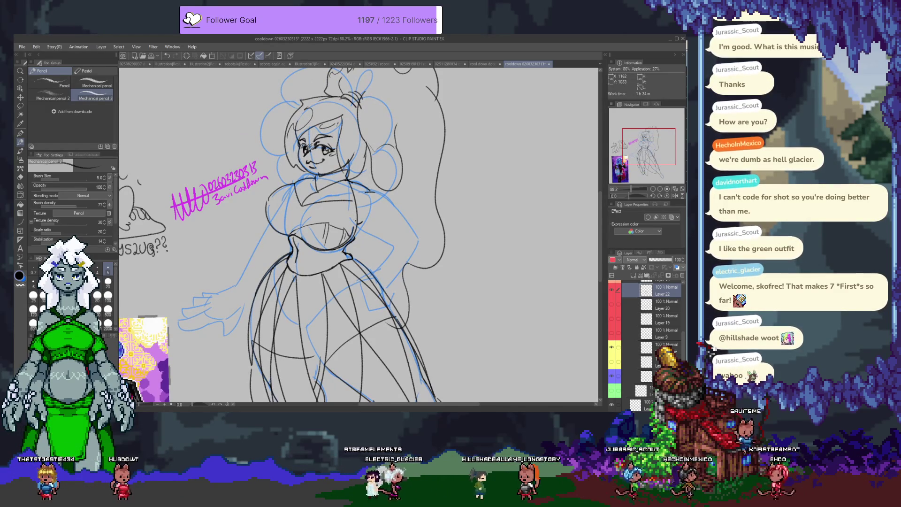
{"action": "left_click_drag", "start_coordinate": [380, 264], "coordinate": [388, 217]}
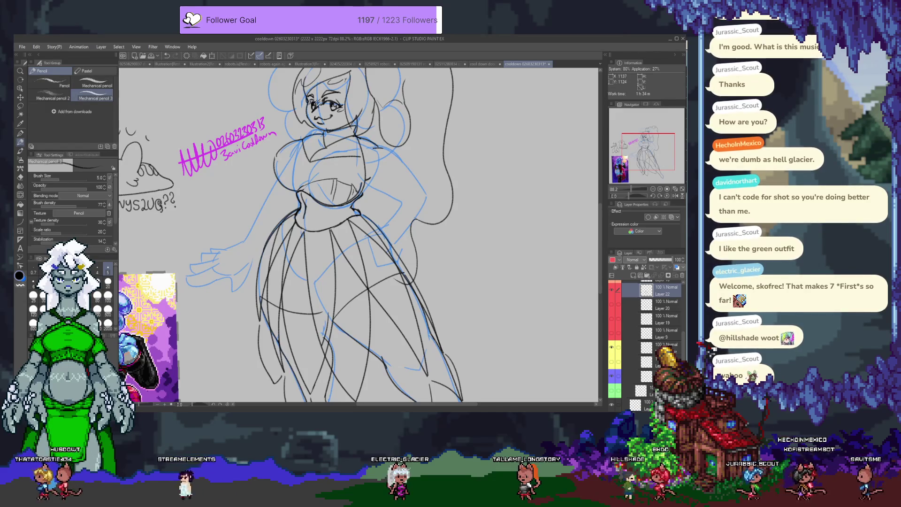
{"action": "scroll", "coordinate": [307, 131], "scroll_direction": "up", "scroll_amount": 4}
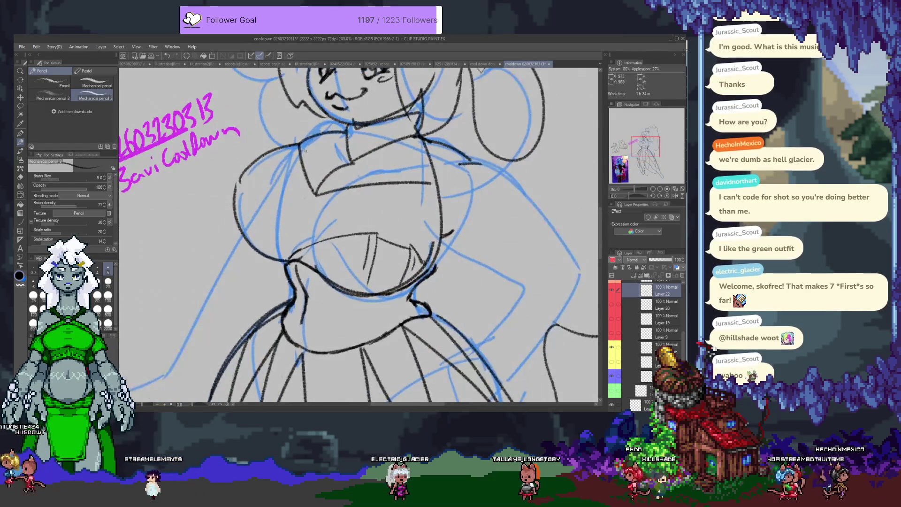
Step: Select the yellow-tagged layer, show the darker line art beneath, and return to the mechanical pencil
{"action": "left_click", "coordinate": [647, 348]}
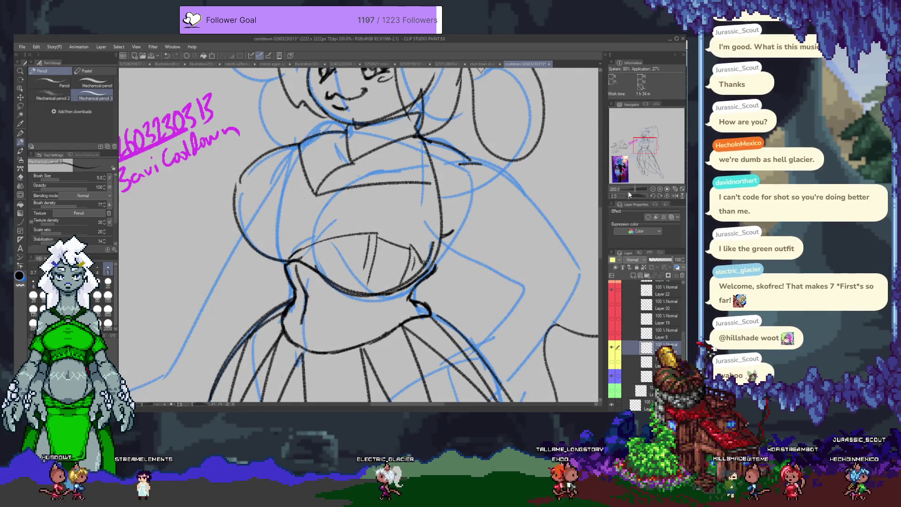
{"action": "left_click", "coordinate": [611, 361]}
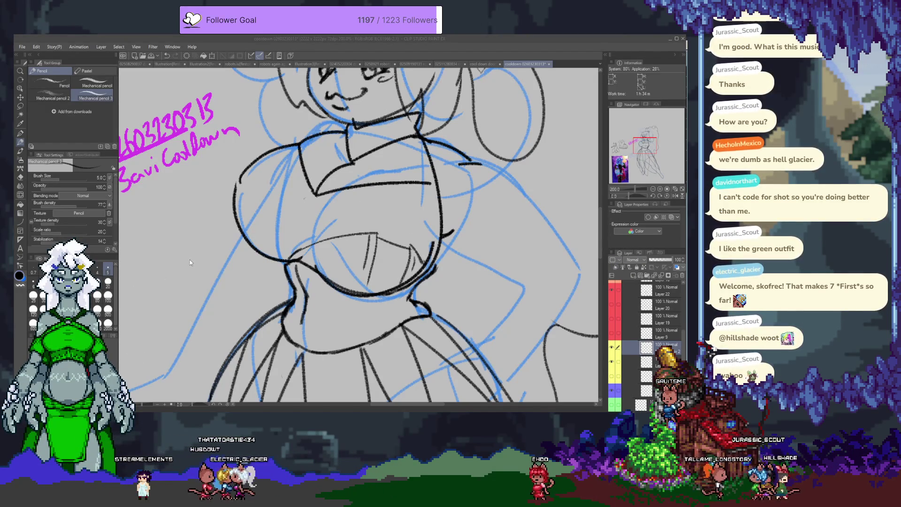
{"action": "left_click", "coordinate": [629, 373]}
{"action": "mouse_move", "coordinate": [357, 185]}
{"action": "left_mouse_down"}
{"action": "mouse_move", "coordinate": [364, 224]}
{"action": "mouse_move", "coordinate": [350, 212]}
{"action": "left_mouse_up"}
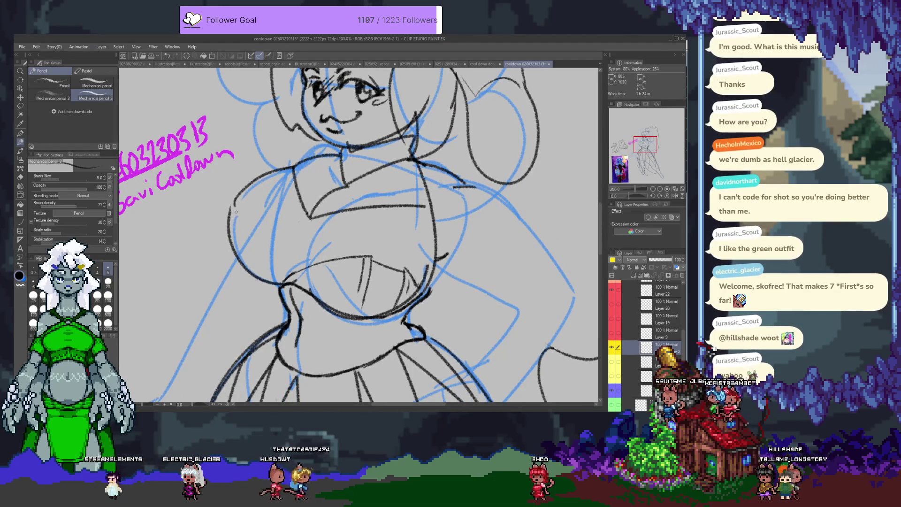
{"action": "key", "text": "e"}
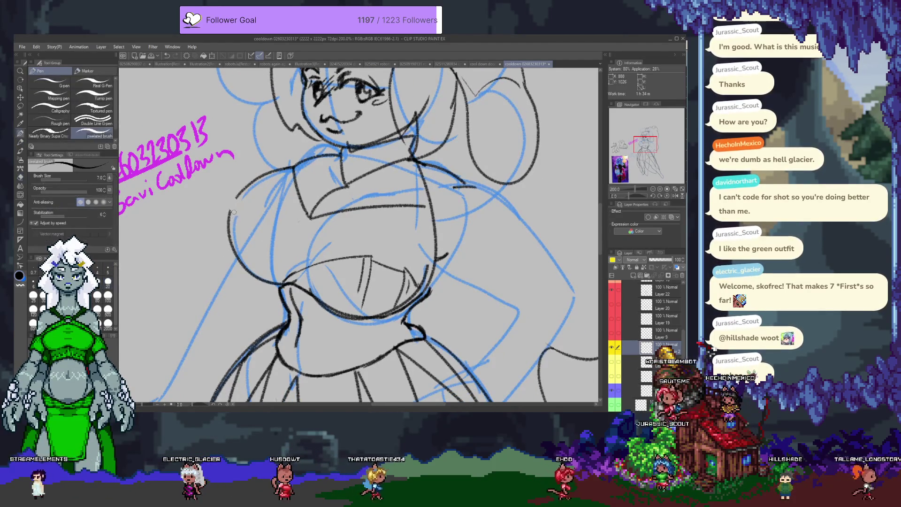
{"action": "key", "text": "p"}
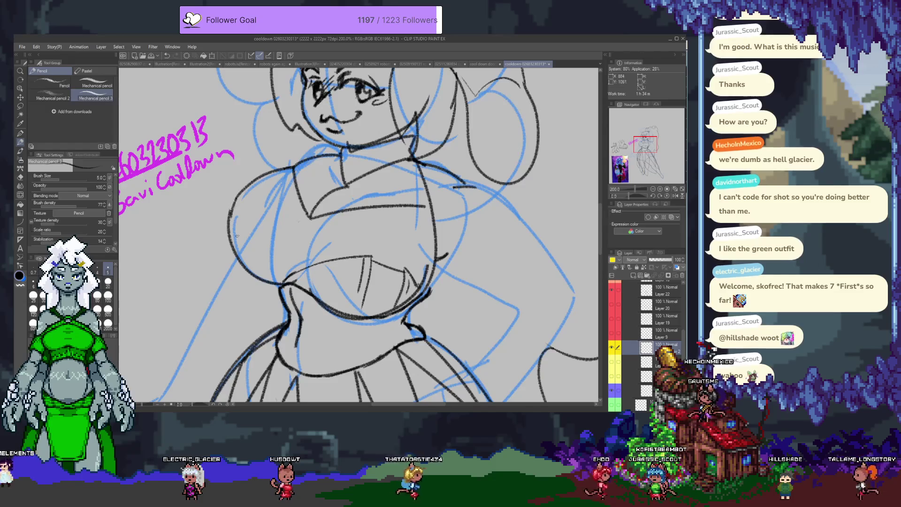
Step: Draw the left chest outline, a centre chest line and a zigzag bodice edge
{"action": "left_click_drag", "start_coordinate": [231, 208], "coordinate": [250, 256]}
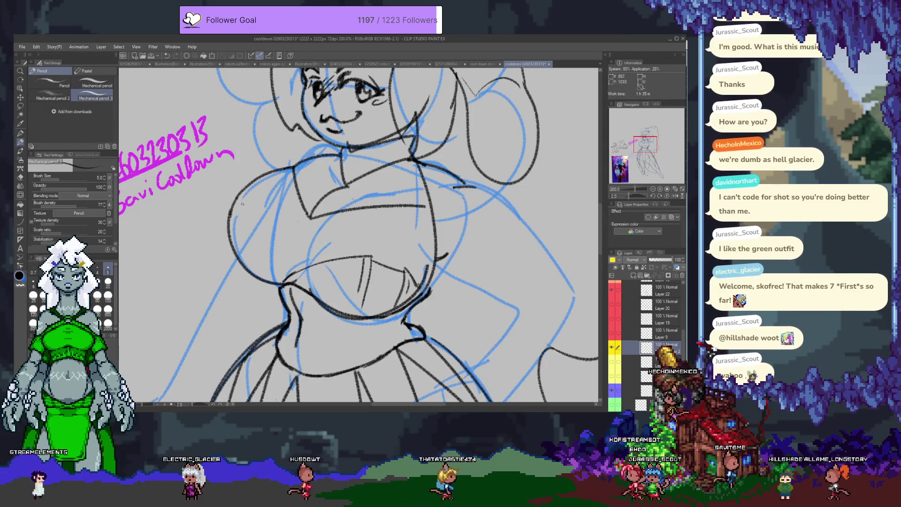
{"action": "left_click_drag", "start_coordinate": [252, 218], "coordinate": [279, 285]}
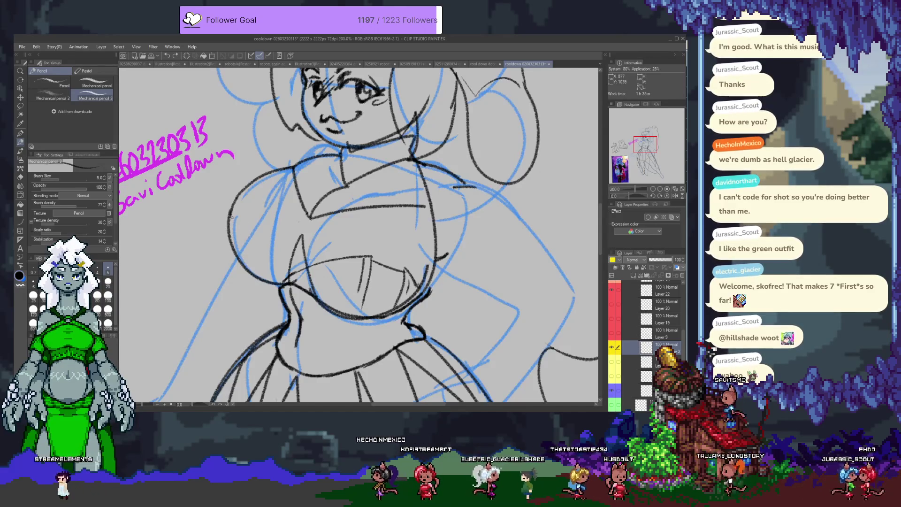
{"action": "mouse_move", "coordinate": [231, 215]}
{"action": "left_mouse_down"}
{"action": "mouse_move", "coordinate": [255, 225]}
{"action": "mouse_move", "coordinate": [263, 242]}
{"action": "left_mouse_up"}
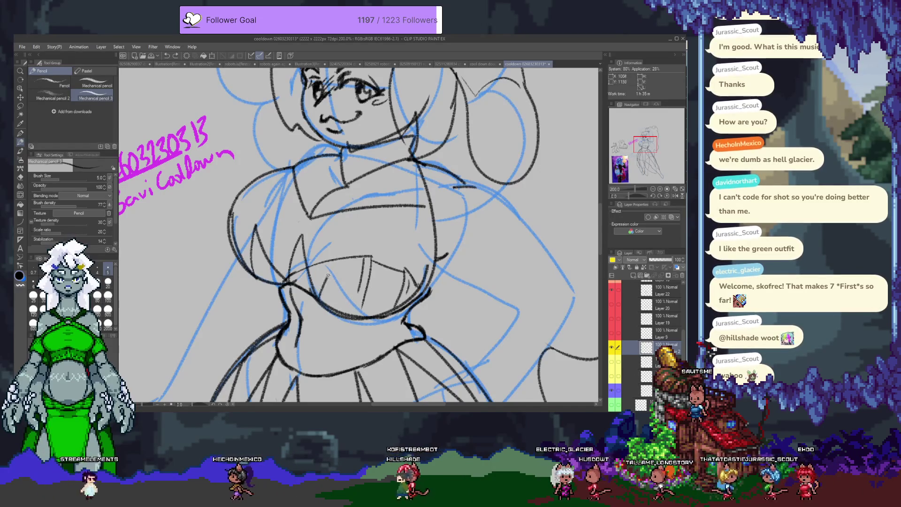
{"action": "left_click_drag", "start_coordinate": [371, 258], "coordinate": [366, 318]}
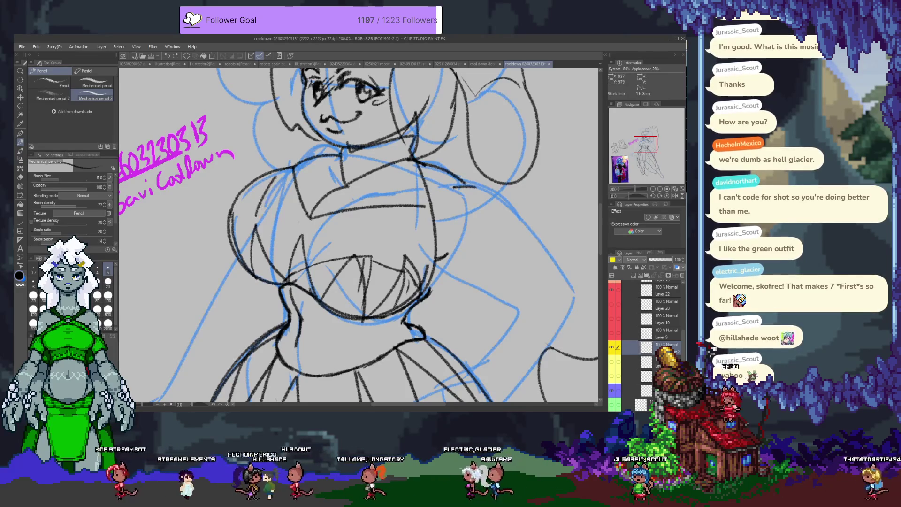
{"action": "left_click_drag", "start_coordinate": [255, 217], "coordinate": [289, 196]}
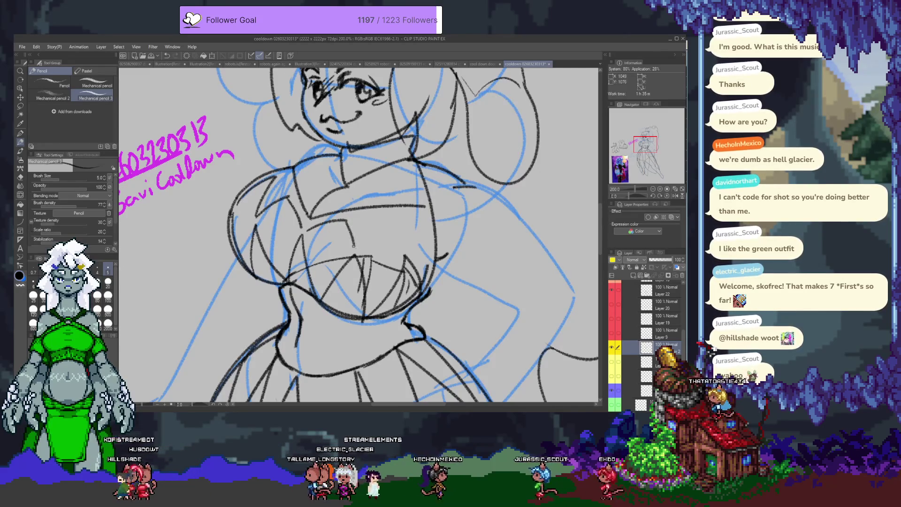
{"action": "left_click_drag", "start_coordinate": [356, 245], "coordinate": [415, 242]}
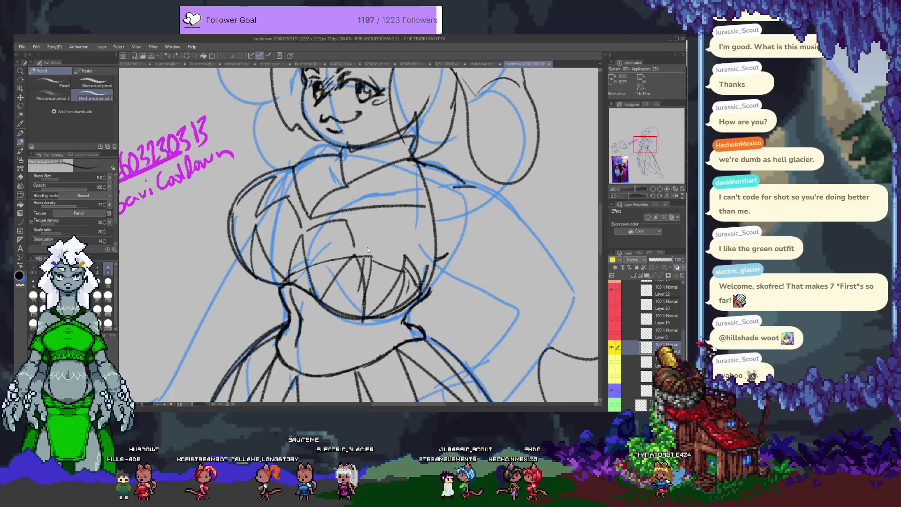
{"action": "left_click_drag", "start_coordinate": [363, 247], "coordinate": [404, 242]}
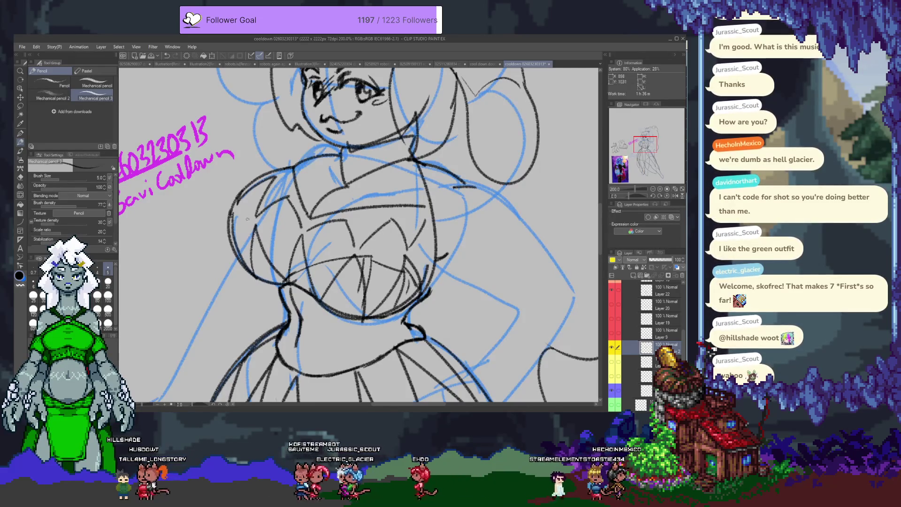
{"action": "scroll", "coordinate": [345, 272], "scroll_direction": "down", "scroll_amount": 2}
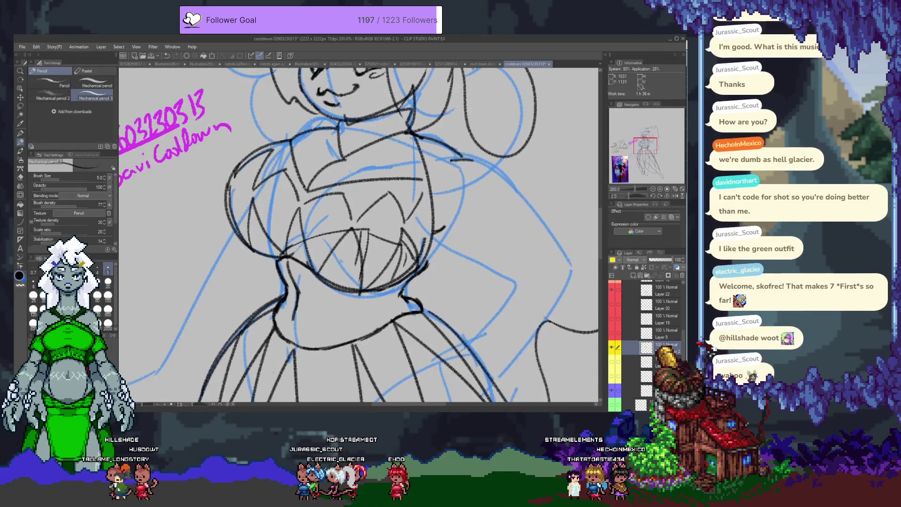
Step: Toggle the chest line art layer off and back on to compare it with the sketch
{"action": "scroll", "coordinate": [333, 234], "scroll_direction": "down", "scroll_amount": 5}
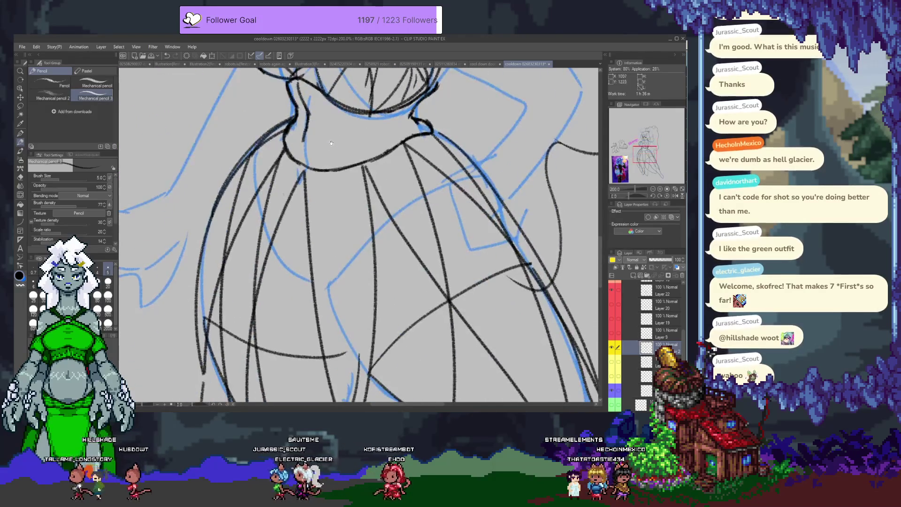
{"action": "scroll", "coordinate": [334, 318], "scroll_direction": "up", "scroll_amount": 6}
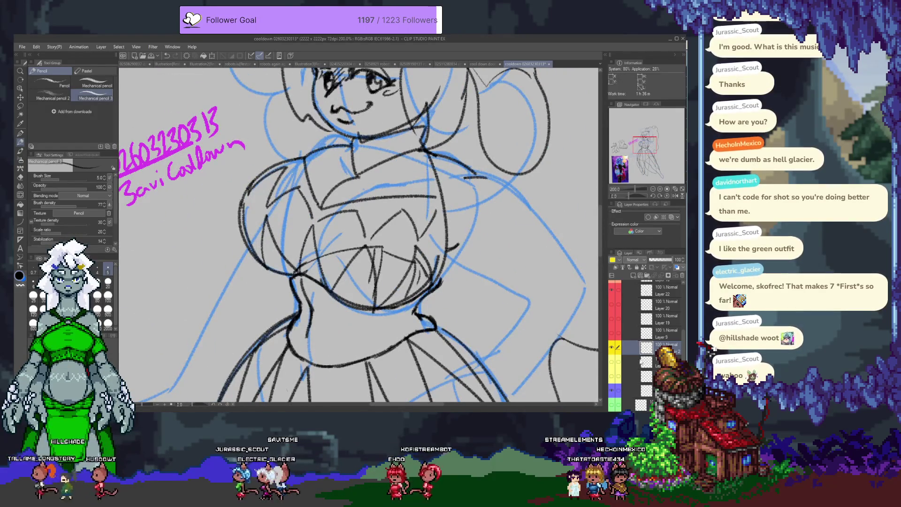
{"action": "left_click", "coordinate": [612, 348]}
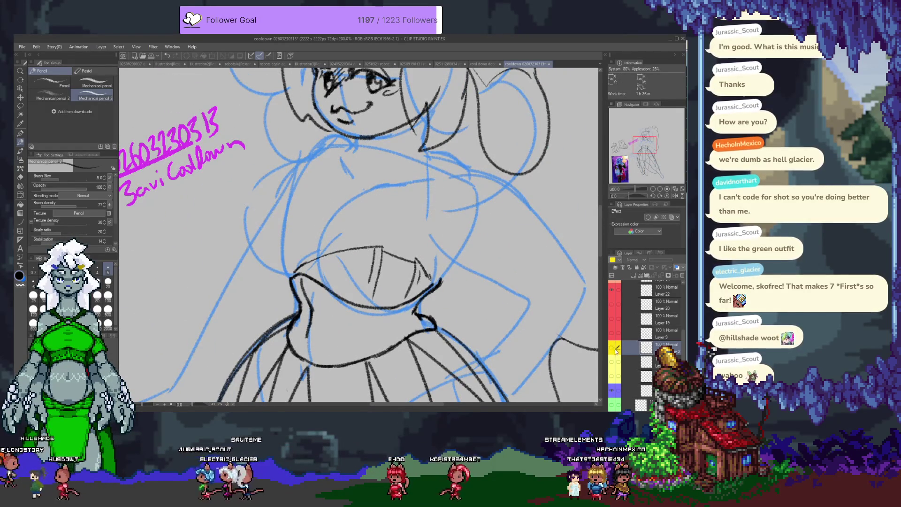
{"action": "left_click", "coordinate": [612, 348]}
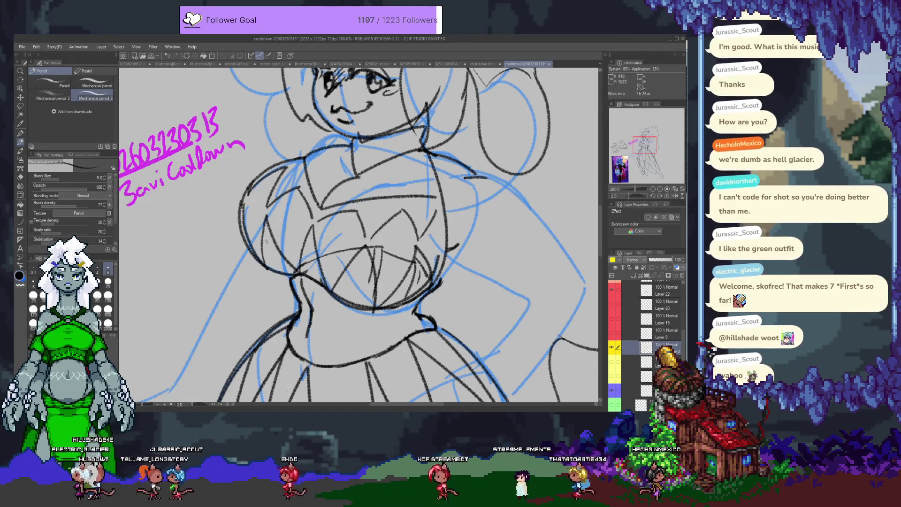
Step: Hide the zigzag chest and skirt line art layers, showing the collar and bodice lines
{"action": "scroll", "coordinate": [265, 241], "scroll_direction": "down", "scroll_amount": 5}
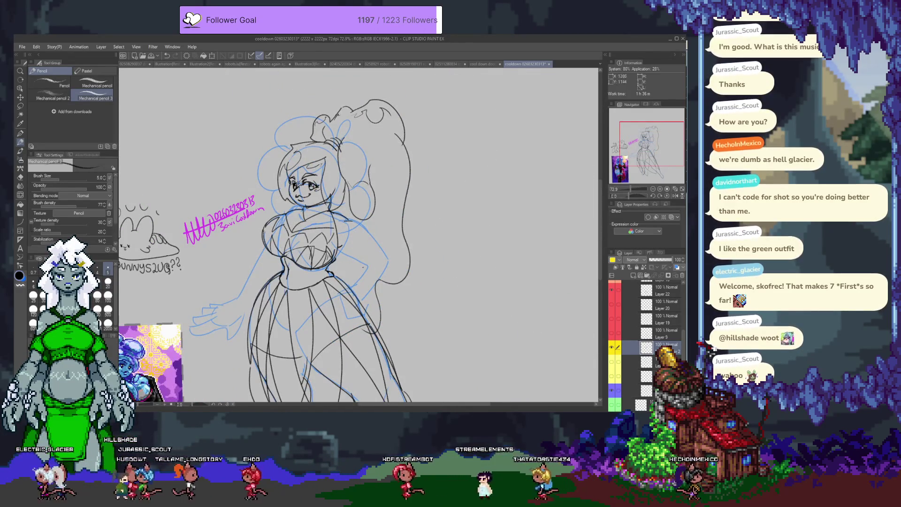
{"action": "scroll", "coordinate": [363, 267], "scroll_direction": "up", "scroll_amount": 3}
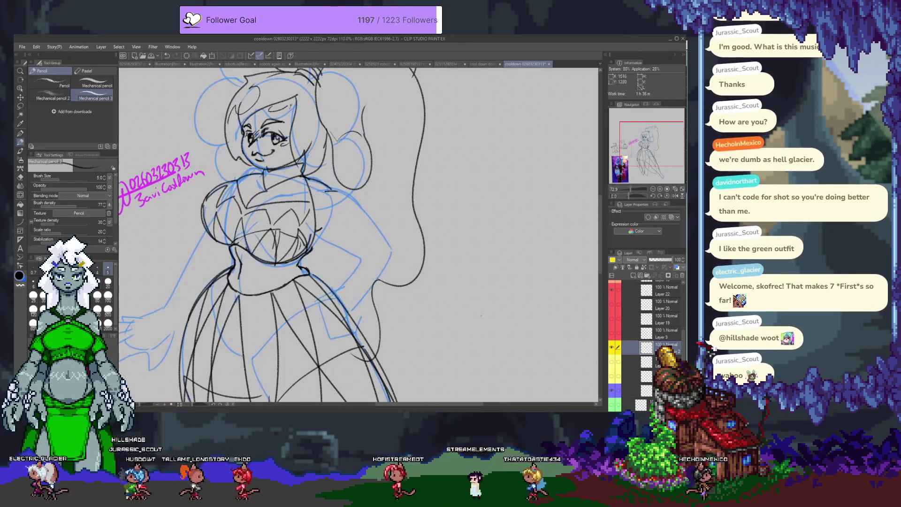
{"action": "left_click", "coordinate": [612, 348]}
{"action": "left_click", "coordinate": [612, 361]}
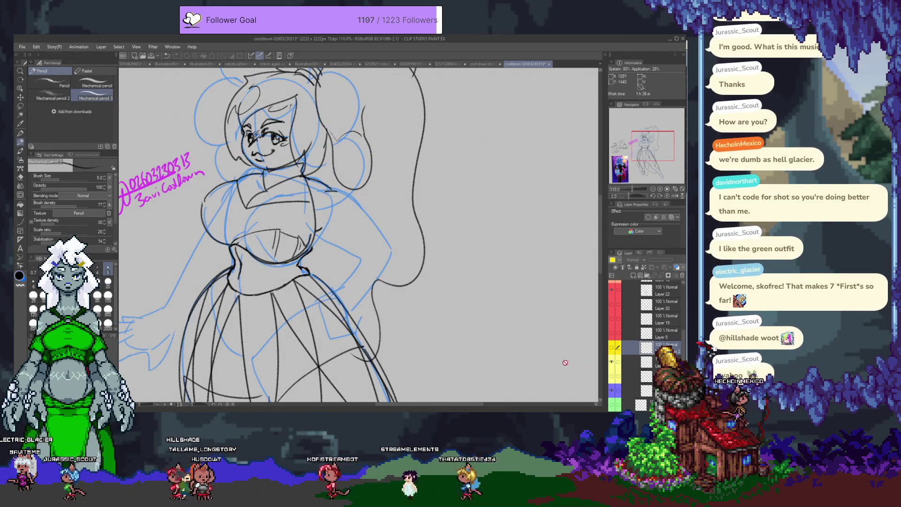
{"action": "scroll", "coordinate": [635, 388], "scroll_direction": "up", "scroll_amount": 1}
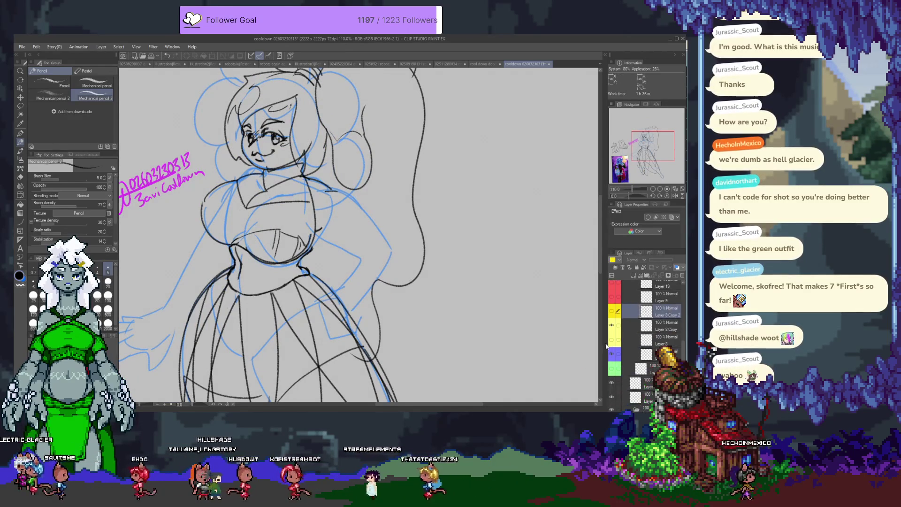
{"action": "left_click", "coordinate": [612, 302]}
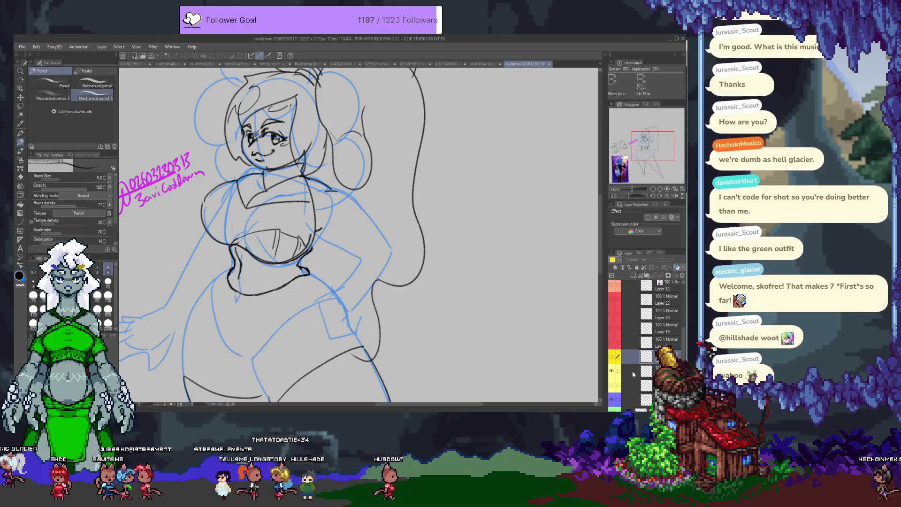
{"action": "left_click", "coordinate": [611, 386]}
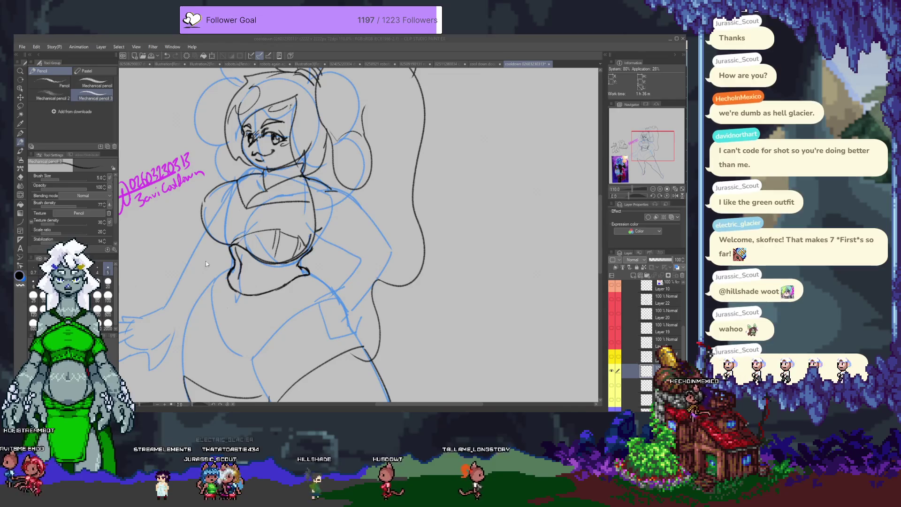
Step: Return to the canvas and zoom back in on the torso
{"action": "left_click", "coordinate": [189, 266]}
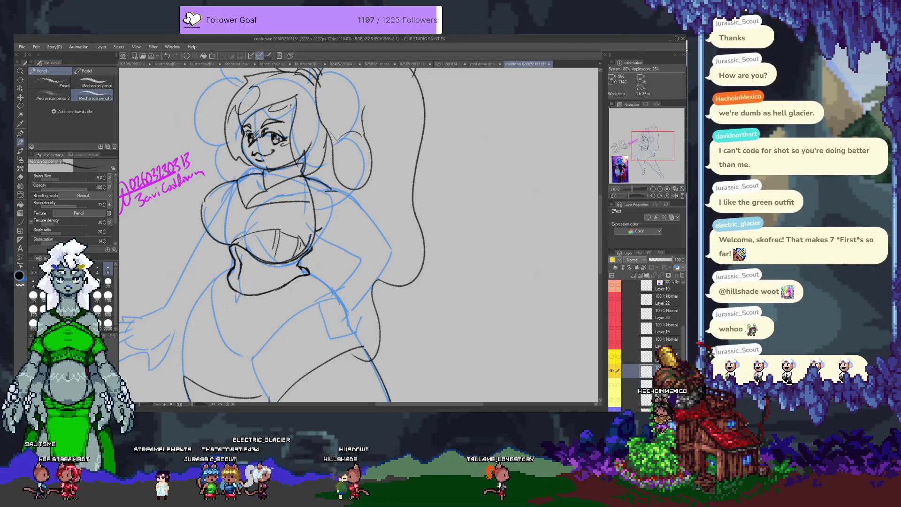
{"action": "scroll", "coordinate": [219, 229], "scroll_direction": "up", "scroll_amount": 1}
{"action": "scroll", "coordinate": [219, 229], "scroll_direction": "up", "scroll_amount": 2}
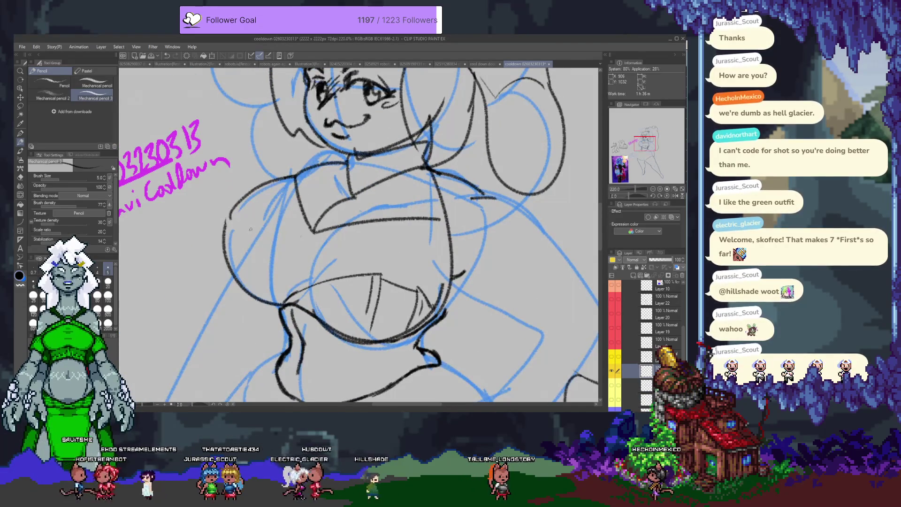
Step: Draw a mechanical pencil stroke along the left edge of the torso
{"action": "scroll", "coordinate": [268, 218], "scroll_direction": "up", "scroll_amount": 1}
{"action": "left_click_drag", "start_coordinate": [268, 217], "coordinate": [209, 215]}
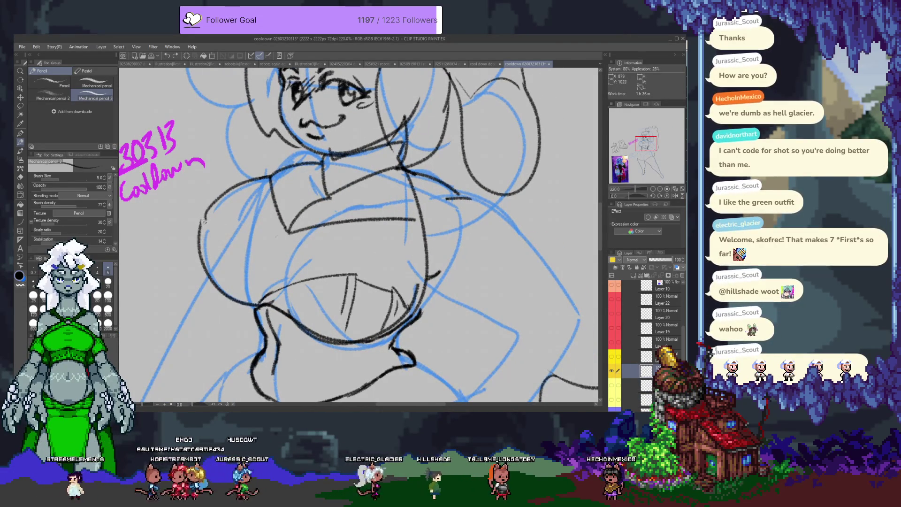
{"action": "key", "text": "e"}
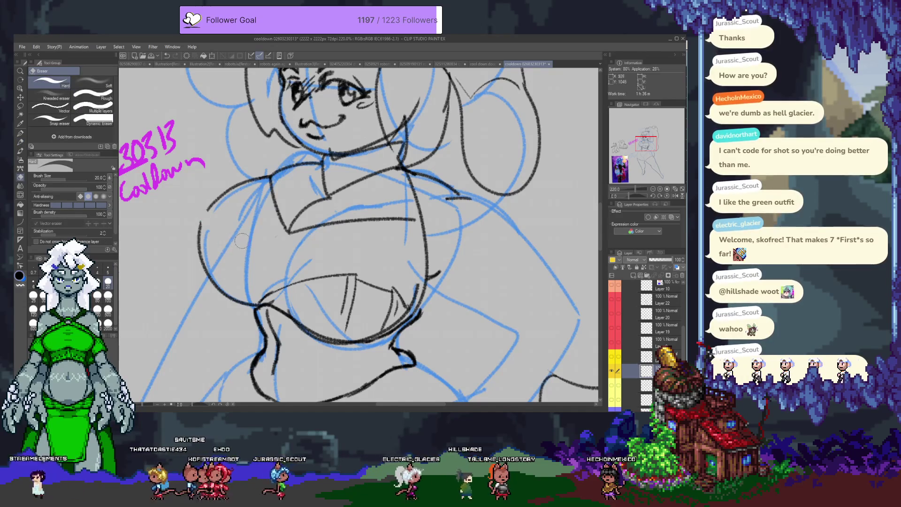
{"action": "key", "text": "p"}
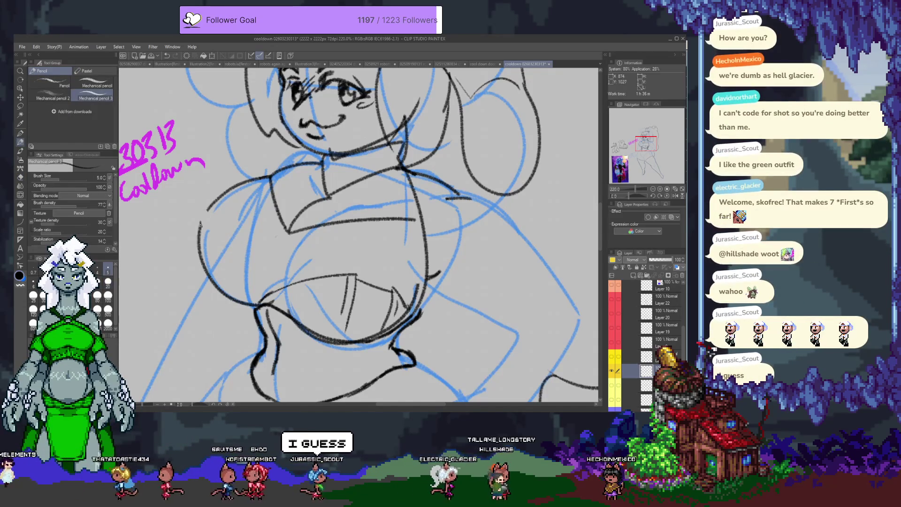
{"action": "left_click_drag", "start_coordinate": [201, 224], "coordinate": [203, 253]}
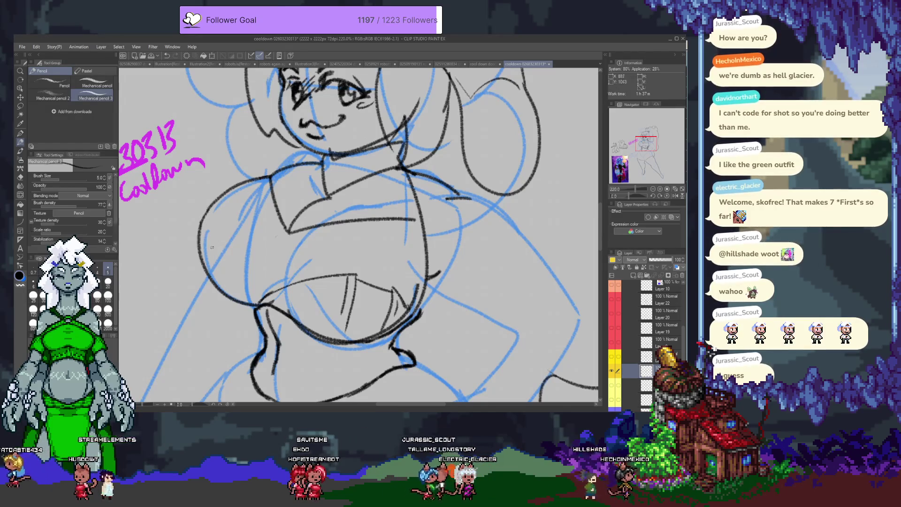
{"action": "scroll", "coordinate": [292, 270], "scroll_direction": "down", "scroll_amount": 2}
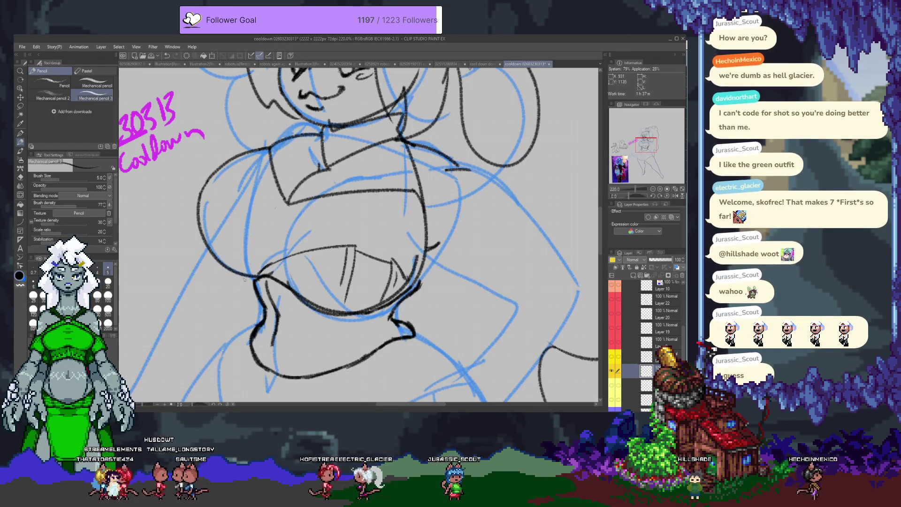
{"action": "scroll", "coordinate": [241, 295], "scroll_direction": "up", "scroll_amount": 3}
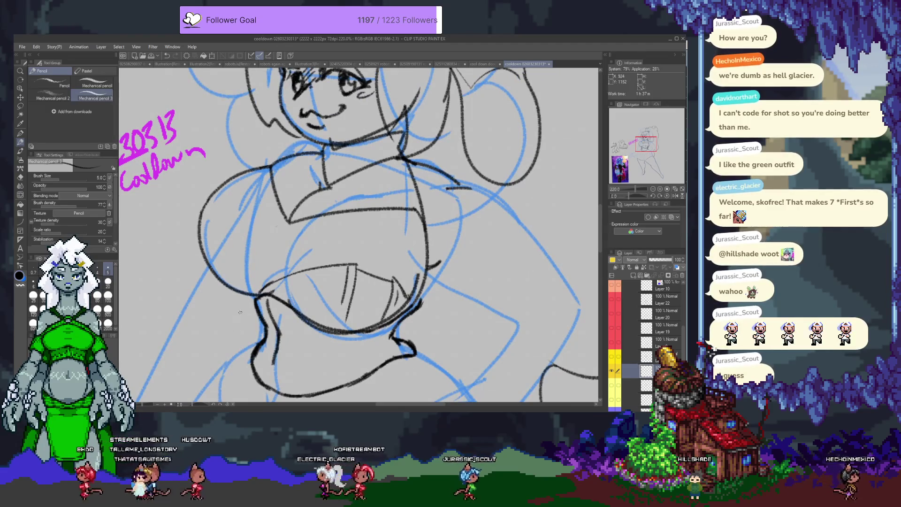
Step: Save the drawing and hide the layer with the upper chest outfit lines
{"action": "key", "text": "ctrl+s"}
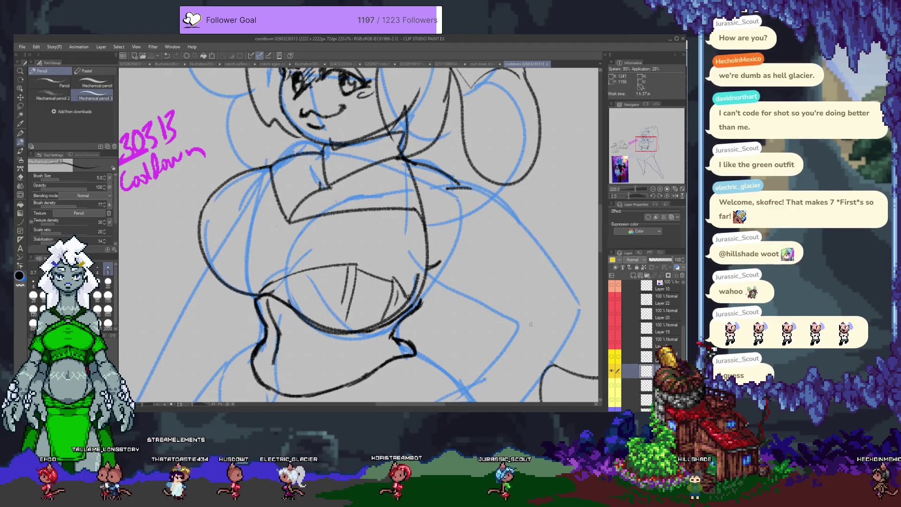
{"action": "left_click", "coordinate": [613, 358]}
{"action": "left_click", "coordinate": [613, 357]}
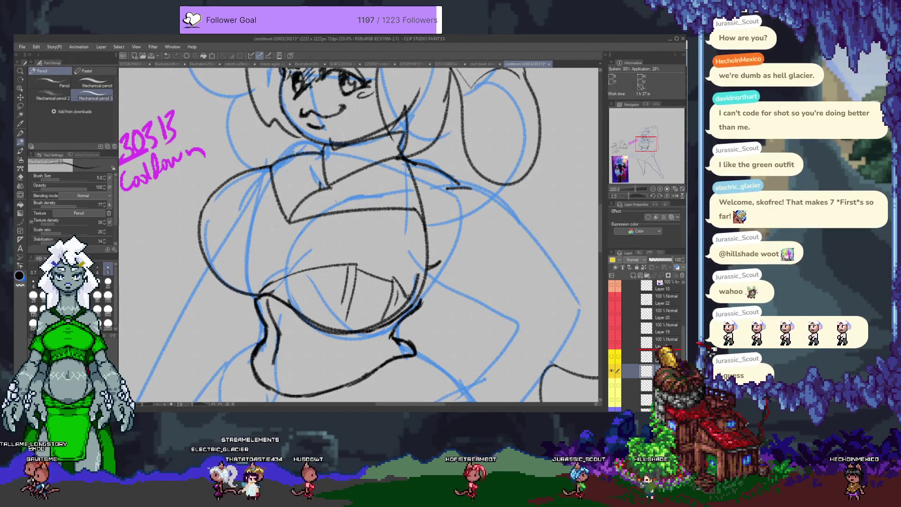
{"action": "left_click", "coordinate": [618, 358]}
{"action": "left_click", "coordinate": [612, 361]}
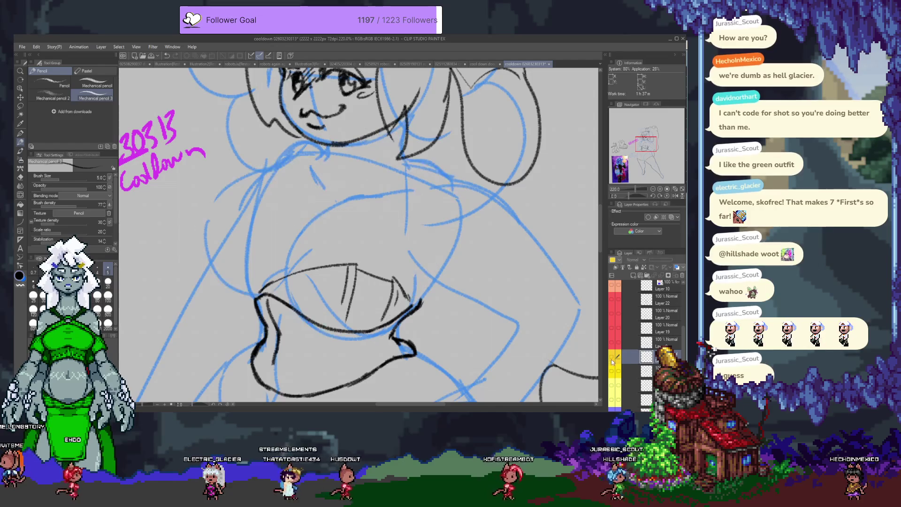
Step: Hide the chest outfit lines and add a new raster layer for the body lines
{"action": "key", "text": "ctrl+shift+n"}
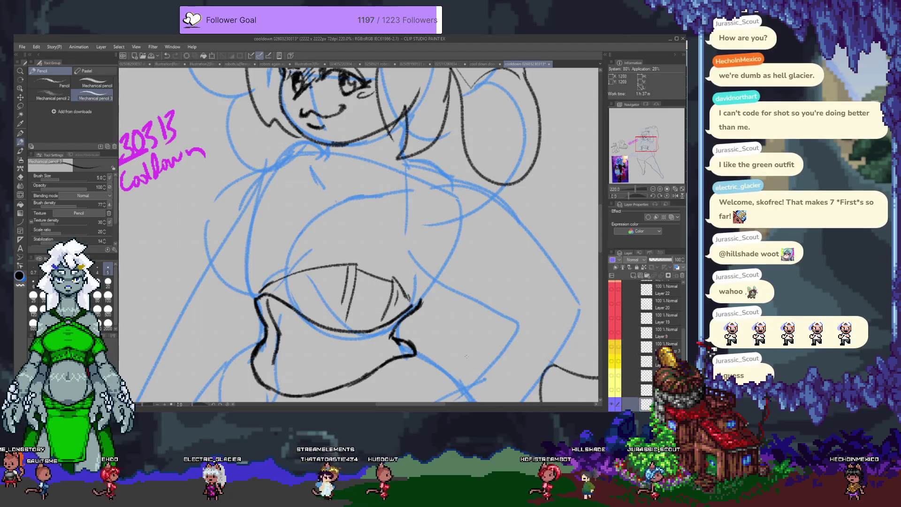
{"action": "left_click", "coordinate": [611, 331]}
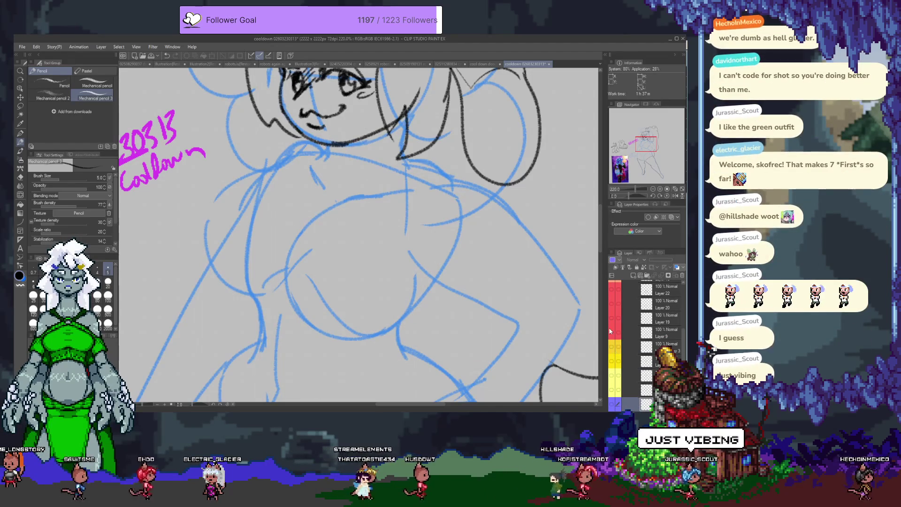
{"action": "scroll", "coordinate": [656, 337], "scroll_direction": "up", "scroll_amount": 3}
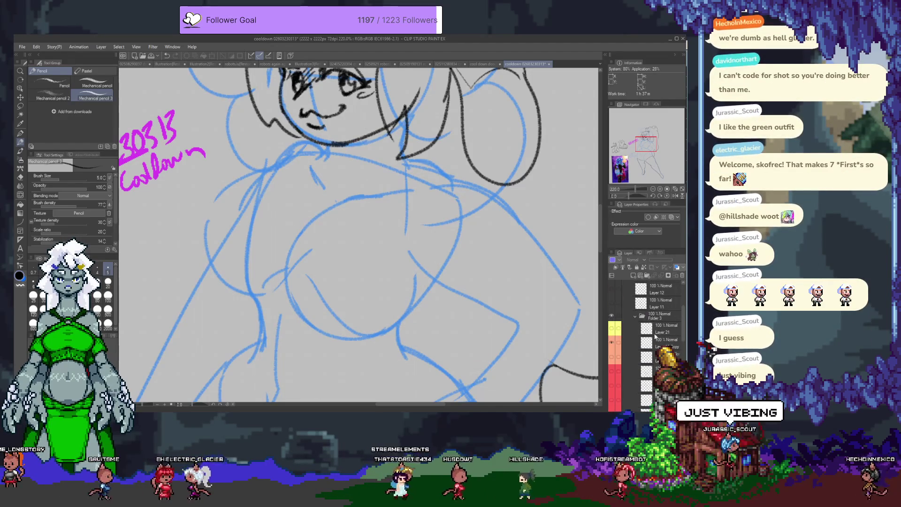
{"action": "left_click", "coordinate": [612, 330]}
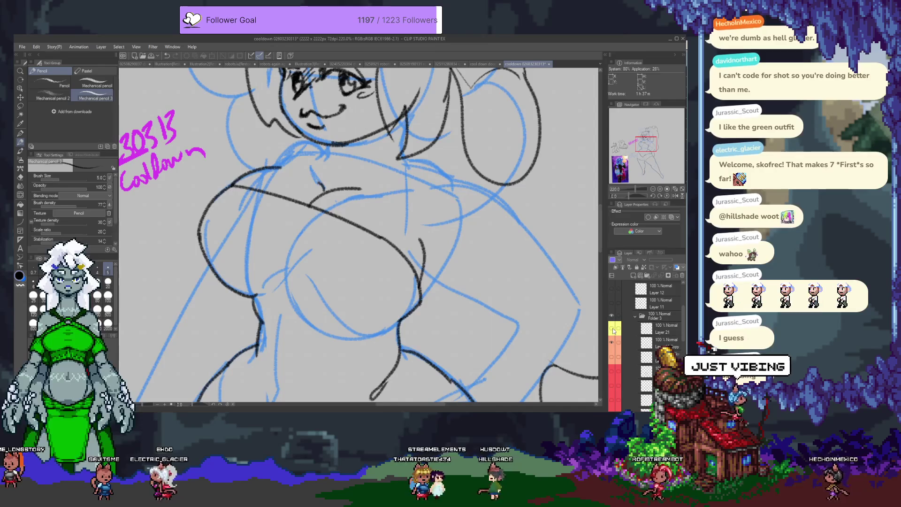
{"action": "left_click", "coordinate": [611, 329]}
{"action": "left_click", "coordinate": [626, 328]}
{"action": "left_click", "coordinate": [633, 277]}
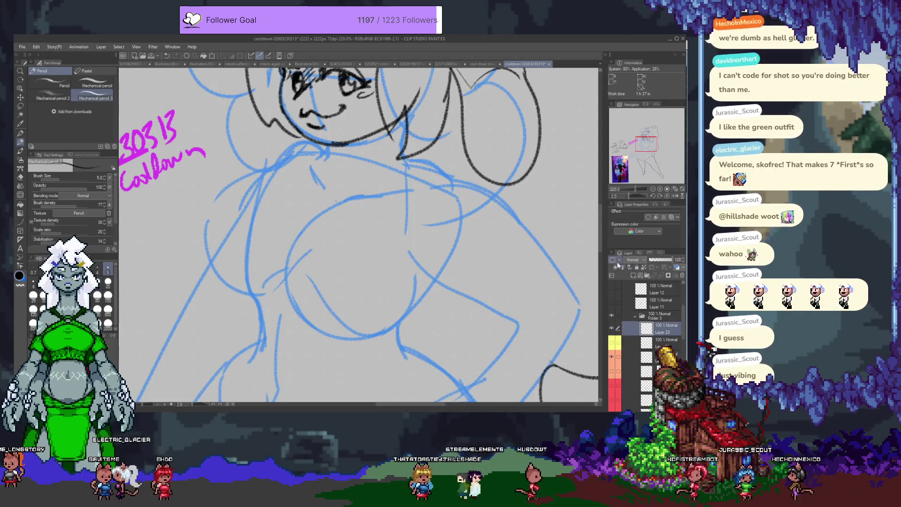
Step: Ink the neck line and the lower and left torso lines, undoing one stray stroke
{"action": "scroll", "coordinate": [411, 302], "scroll_direction": "down", "scroll_amount": 2}
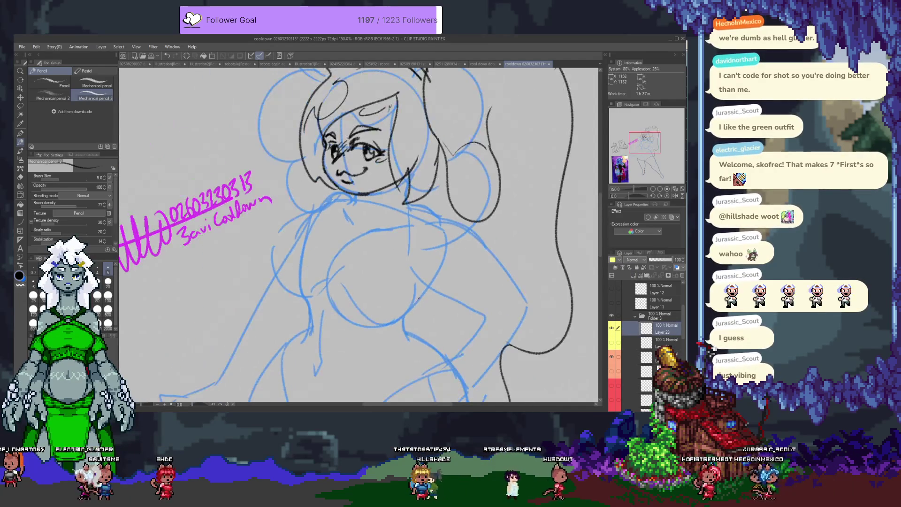
{"action": "left_click_drag", "start_coordinate": [296, 232], "coordinate": [261, 171]}
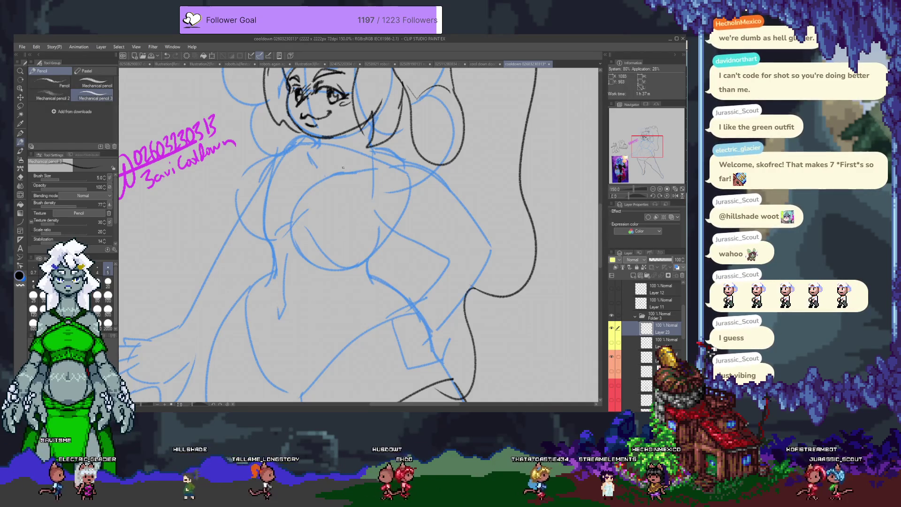
{"action": "left_click_drag", "start_coordinate": [311, 245], "coordinate": [316, 261]}
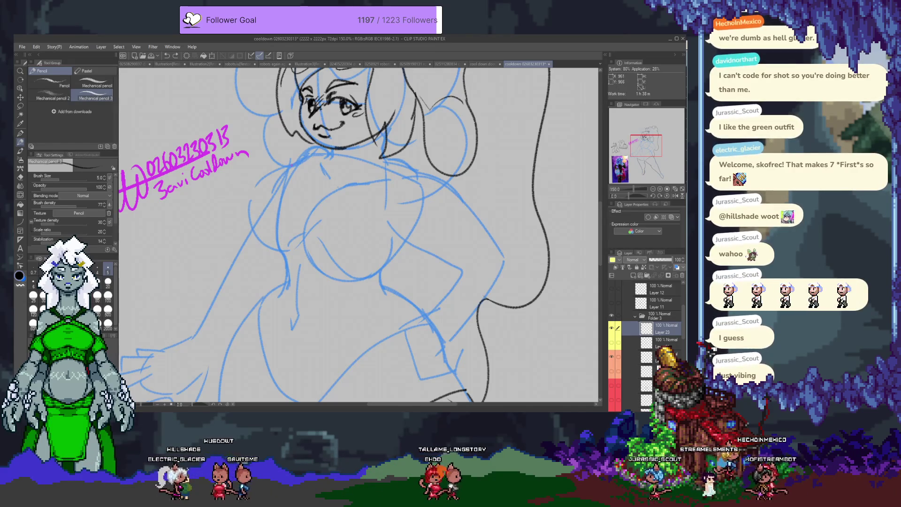
{"action": "left_click_drag", "start_coordinate": [286, 169], "coordinate": [329, 158]}
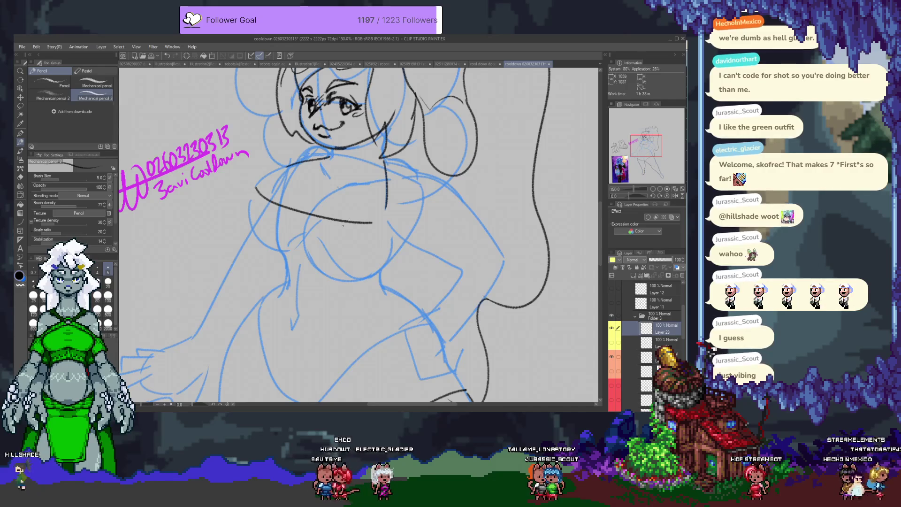
{"action": "mouse_move", "coordinate": [255, 186]}
{"action": "left_mouse_down"}
{"action": "mouse_move", "coordinate": [278, 239]}
{"action": "mouse_move", "coordinate": [337, 227]}
{"action": "left_mouse_up"}
{"action": "key", "text": "ctrl+z"}
{"action": "key", "text": "ctrl+z"}
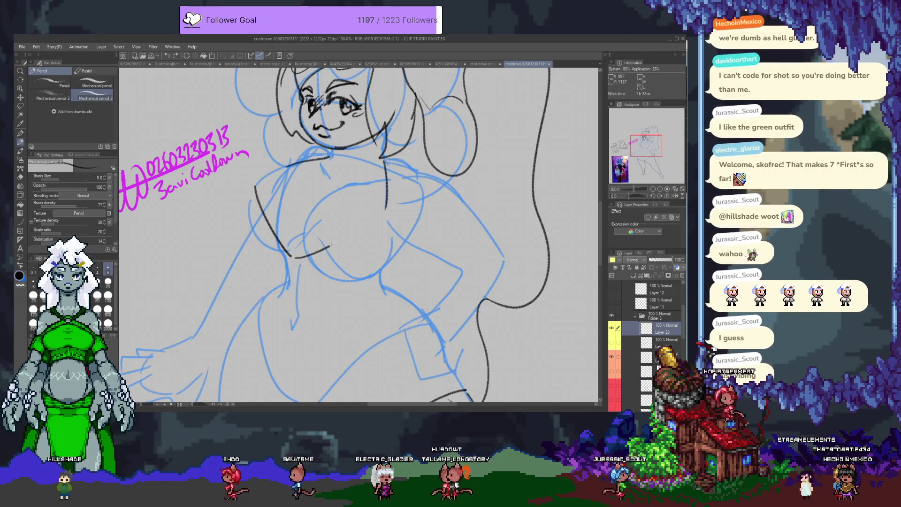
{"action": "left_click_drag", "start_coordinate": [292, 256], "coordinate": [380, 219]}
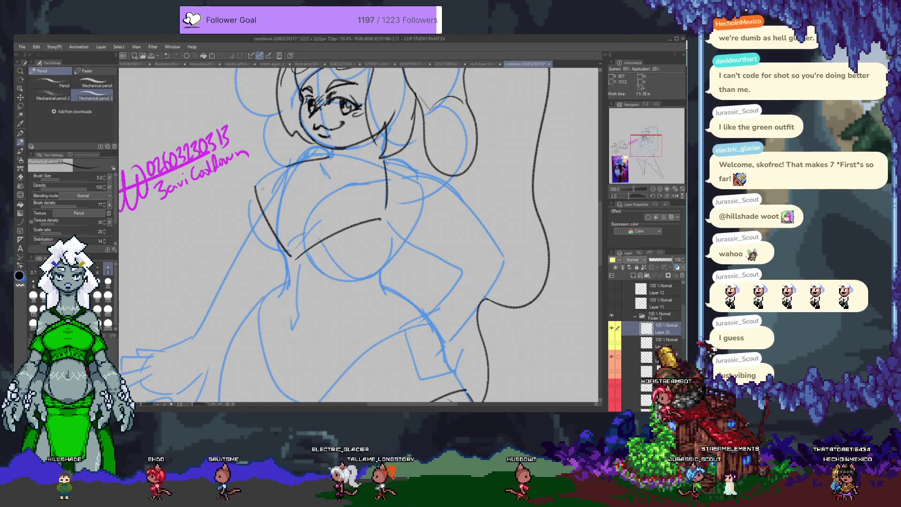
{"action": "left_click_drag", "start_coordinate": [254, 187], "coordinate": [289, 260]}
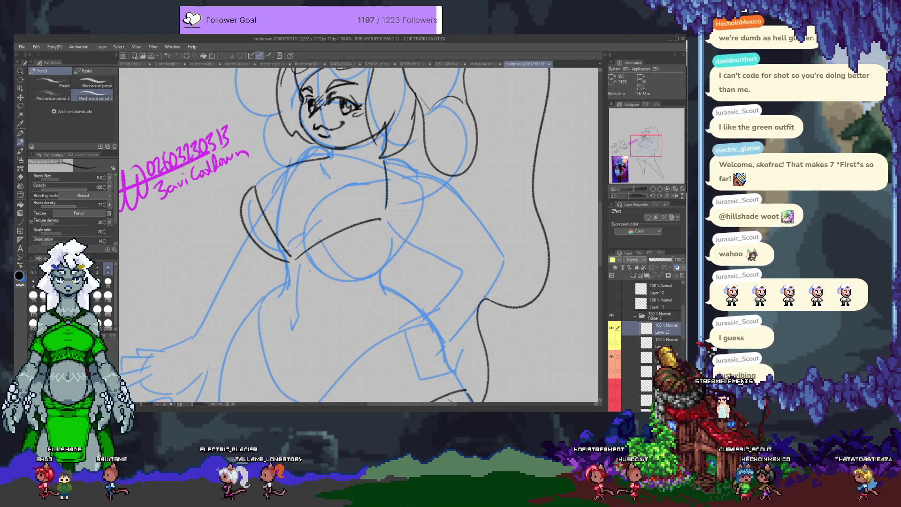
Step: Ink the right torso curve, a cleaner left body contour, and the left shoulder curve
{"action": "left_click_drag", "start_coordinate": [348, 254], "coordinate": [338, 229]}
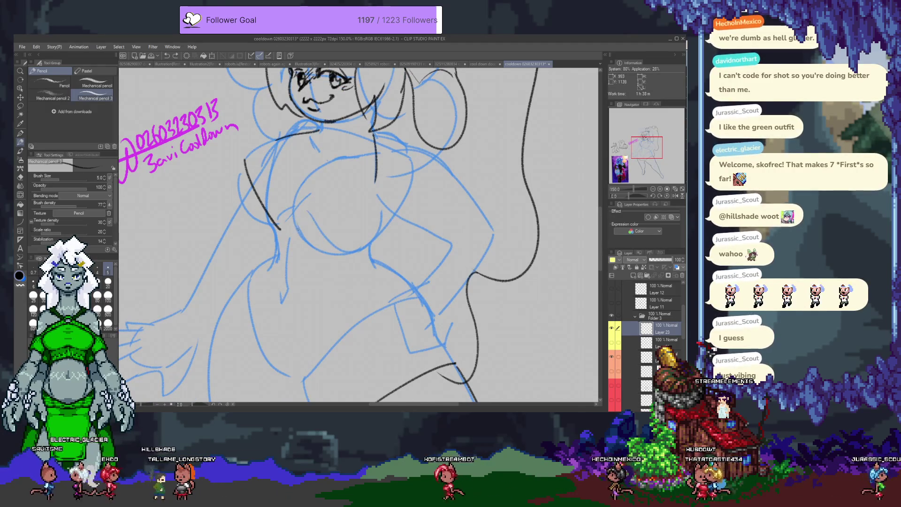
{"action": "left_click_drag", "start_coordinate": [295, 231], "coordinate": [367, 175]}
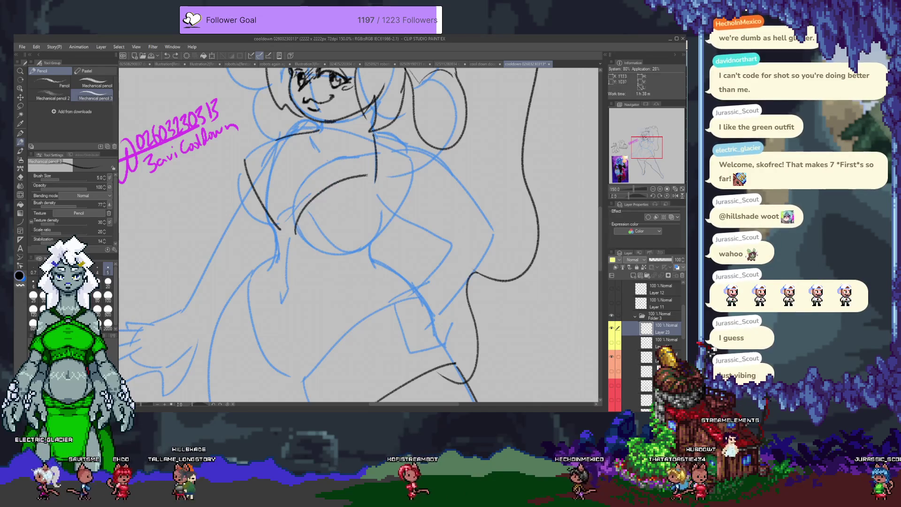
{"action": "key", "text": "e"}
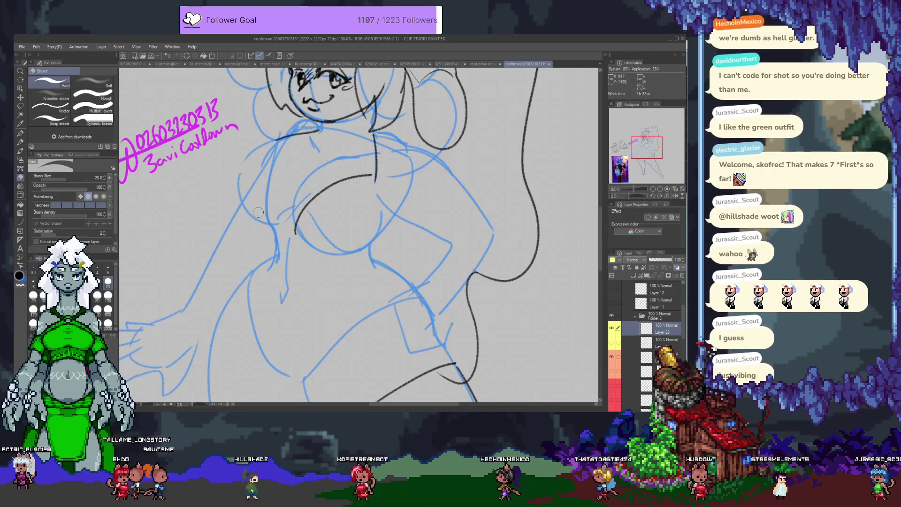
{"action": "key", "text": "p"}
{"action": "key", "text": "p"}
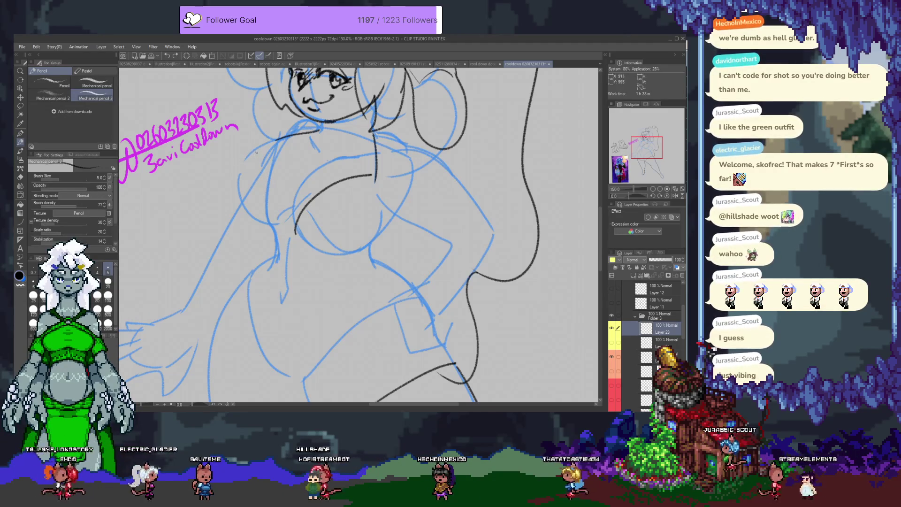
{"action": "left_click_drag", "start_coordinate": [244, 162], "coordinate": [272, 231]}
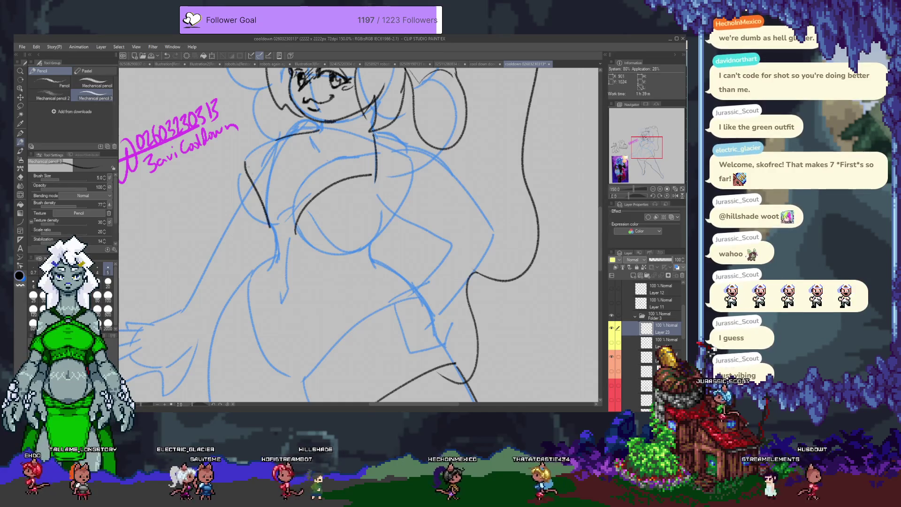
{"action": "key", "text": "ctrl+z"}
{"action": "left_click_drag", "start_coordinate": [246, 159], "coordinate": [275, 229]}
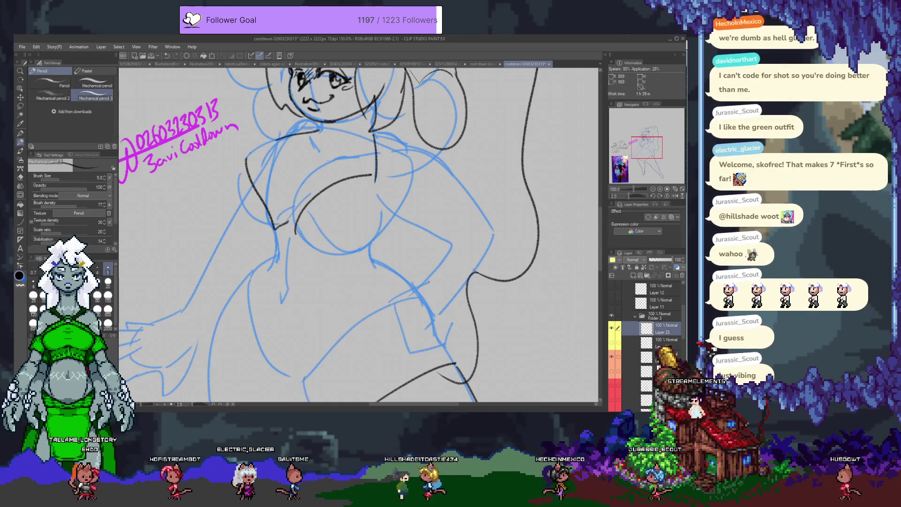
{"action": "left_click_drag", "start_coordinate": [273, 228], "coordinate": [281, 229]}
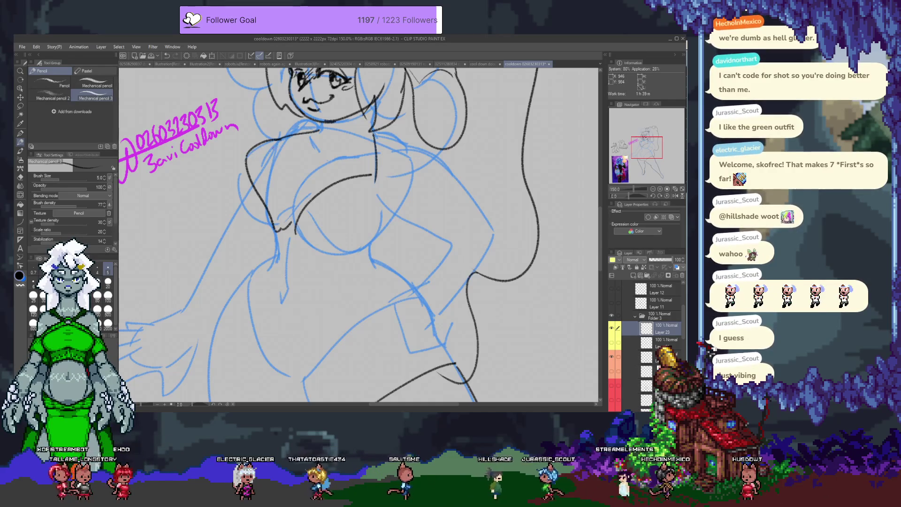
{"action": "left_click_drag", "start_coordinate": [245, 162], "coordinate": [289, 139]}
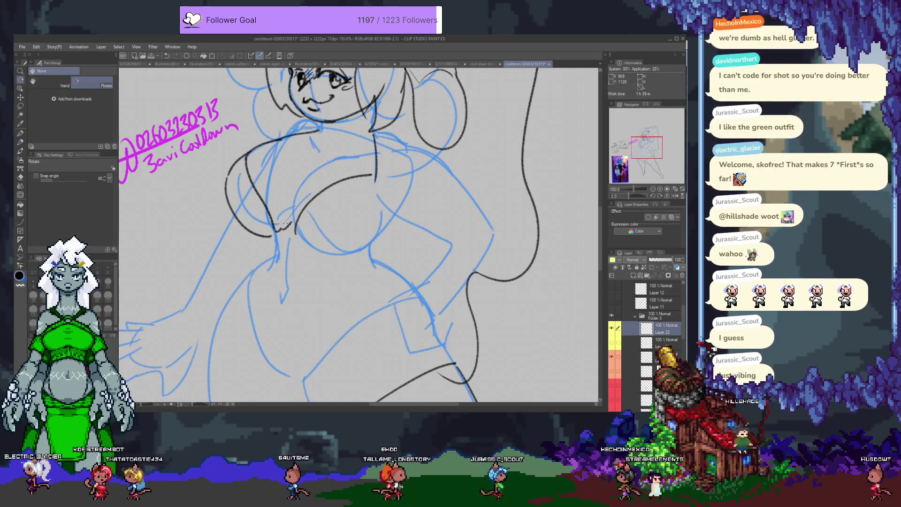
Step: Erase the right torso curve and redraw it, retrying where the line ends
{"action": "key", "text": "e"}
{"action": "left_click_drag", "start_coordinate": [280, 235], "coordinate": [372, 175]}
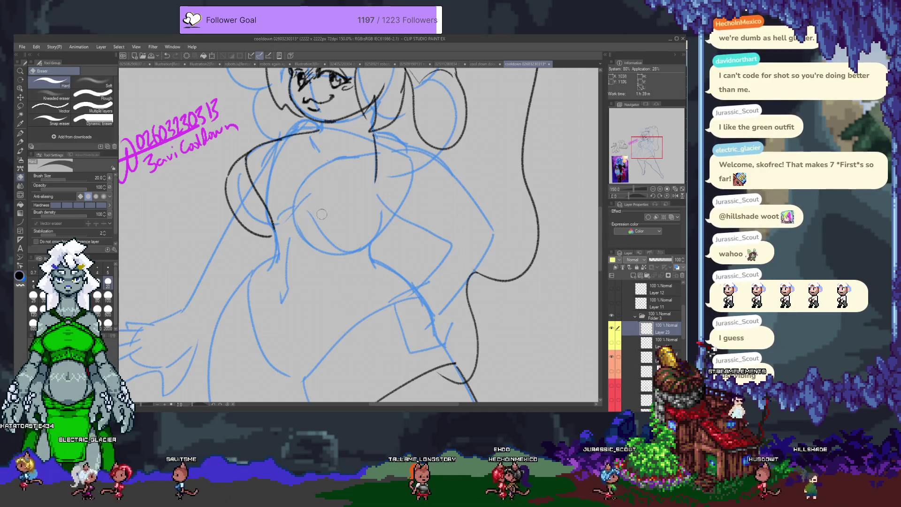
{"action": "key", "text": "p"}
{"action": "left_click_drag", "start_coordinate": [292, 234], "coordinate": [372, 159]}
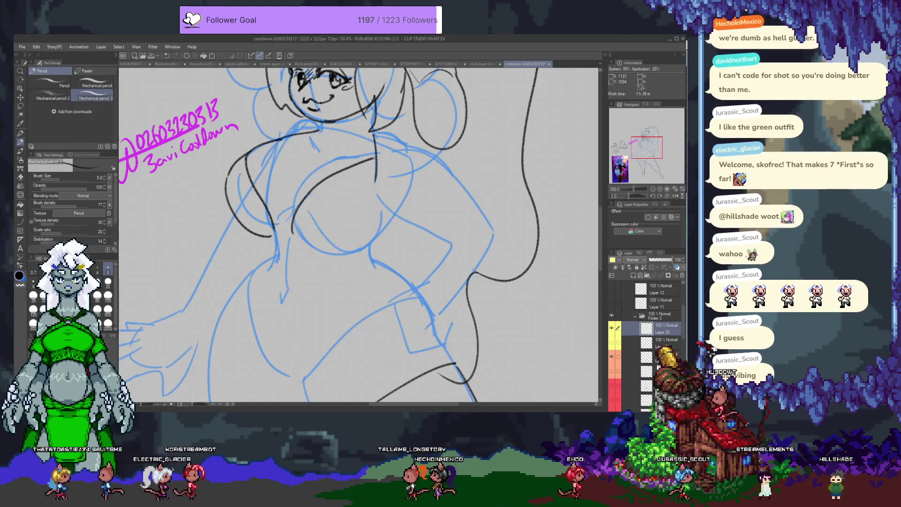
{"action": "key", "text": "ctrl+z"}
{"action": "left_click_drag", "start_coordinate": [293, 232], "coordinate": [376, 177]}
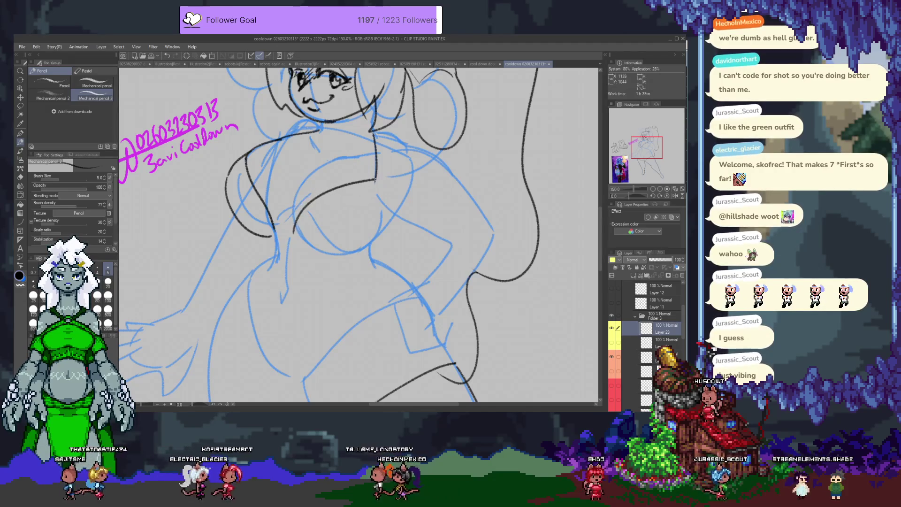
{"action": "key", "text": "ctrl+z"}
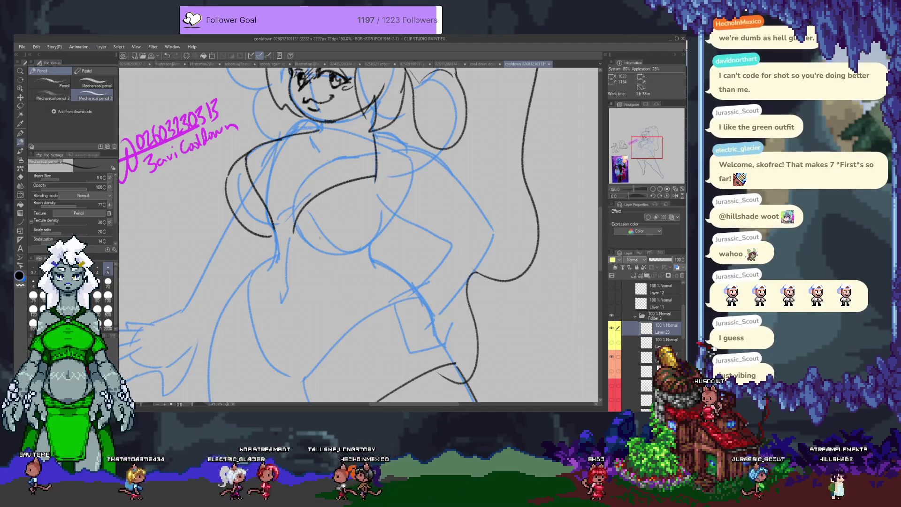
{"action": "mouse_move", "coordinate": [376, 157]}
{"action": "left_mouse_down"}
{"action": "mouse_move", "coordinate": [296, 233]}
{"action": "mouse_move", "coordinate": [381, 178]}
{"action": "left_mouse_up"}
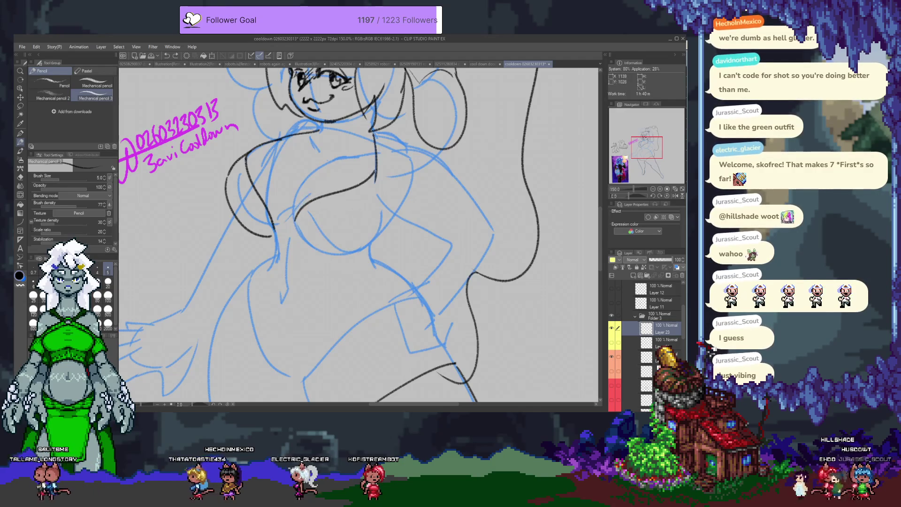
{"action": "left_click_drag", "start_coordinate": [376, 179], "coordinate": [377, 181]}
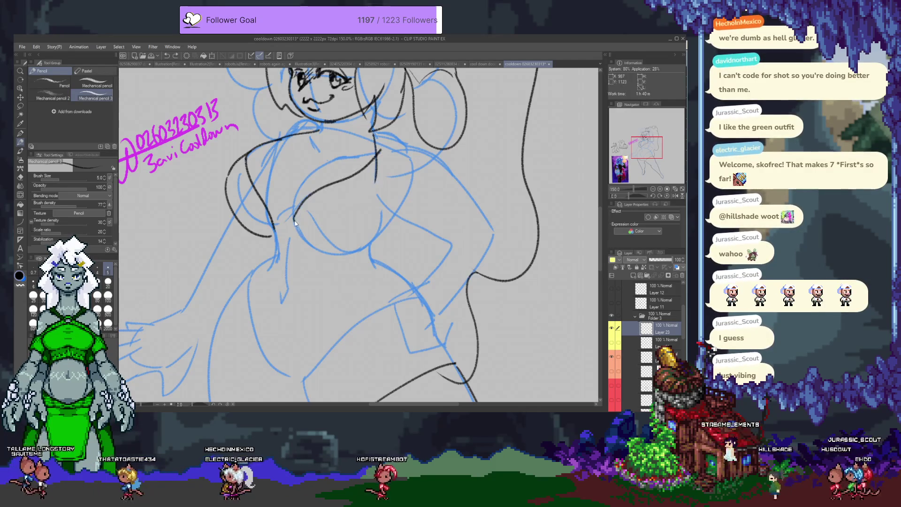
Step: Retry the arc along the left chest side several times, then add a short lower-chest stroke
{"action": "left_click_drag", "start_coordinate": [290, 218], "coordinate": [359, 154]}
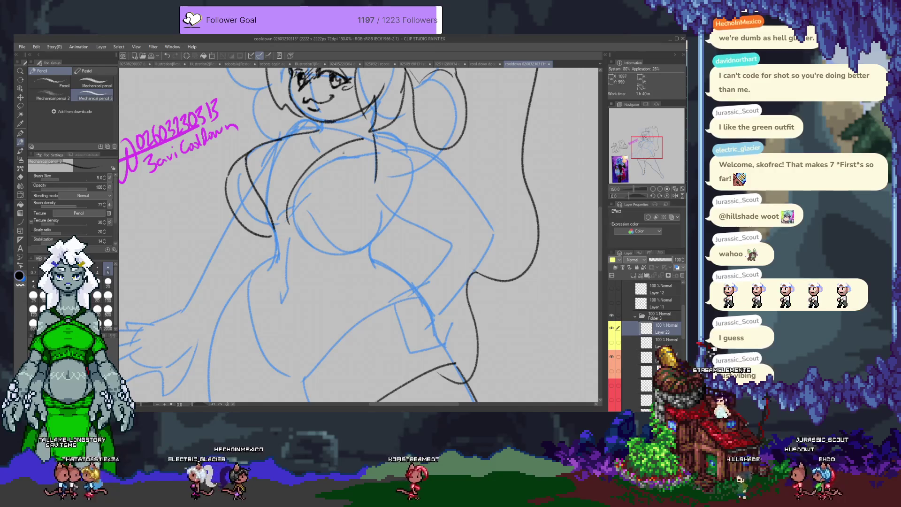
{"action": "key", "text": "ctrl+z"}
{"action": "left_click_drag", "start_coordinate": [284, 234], "coordinate": [356, 145]}
{"action": "key", "text": "ctrl+z"}
{"action": "left_click_drag", "start_coordinate": [289, 235], "coordinate": [368, 158]}
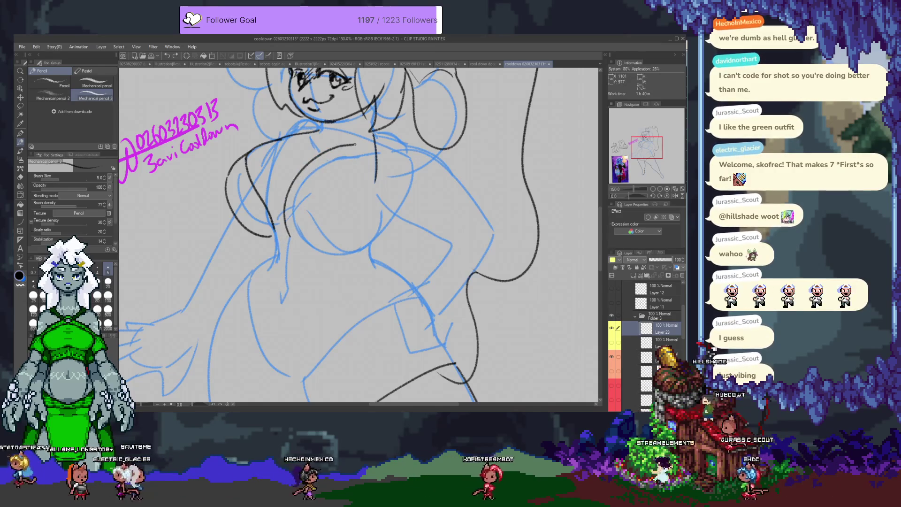
{"action": "key", "text": "ctrl+z"}
{"action": "left_click_drag", "start_coordinate": [287, 235], "coordinate": [354, 158]}
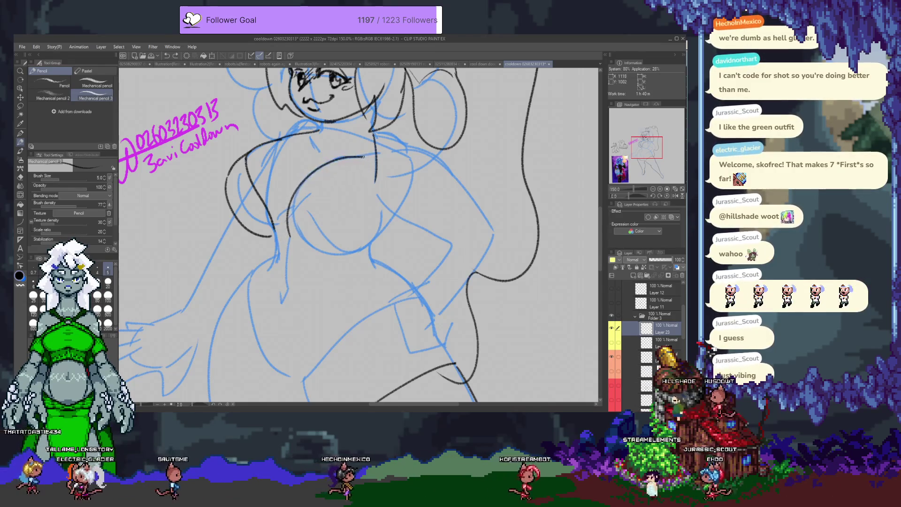
{"action": "key", "text": "ctrl+z"}
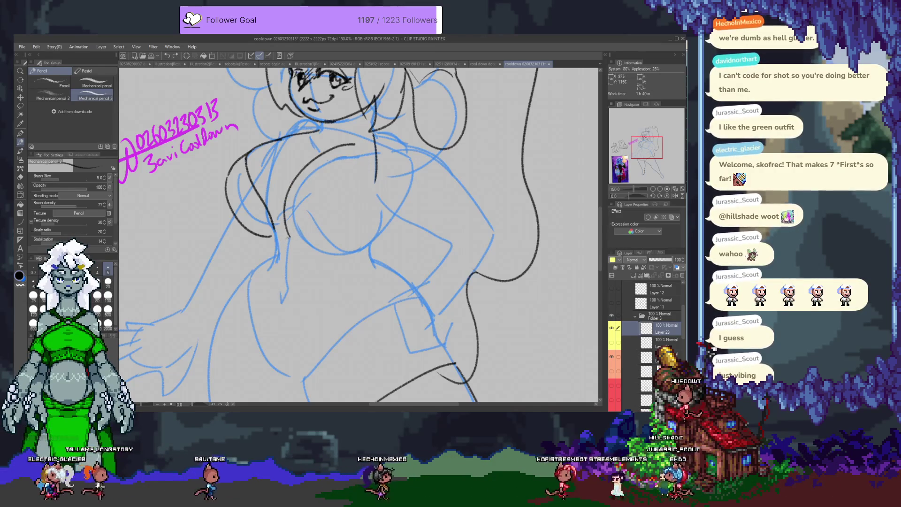
{"action": "left_click_drag", "start_coordinate": [273, 222], "coordinate": [287, 232]}
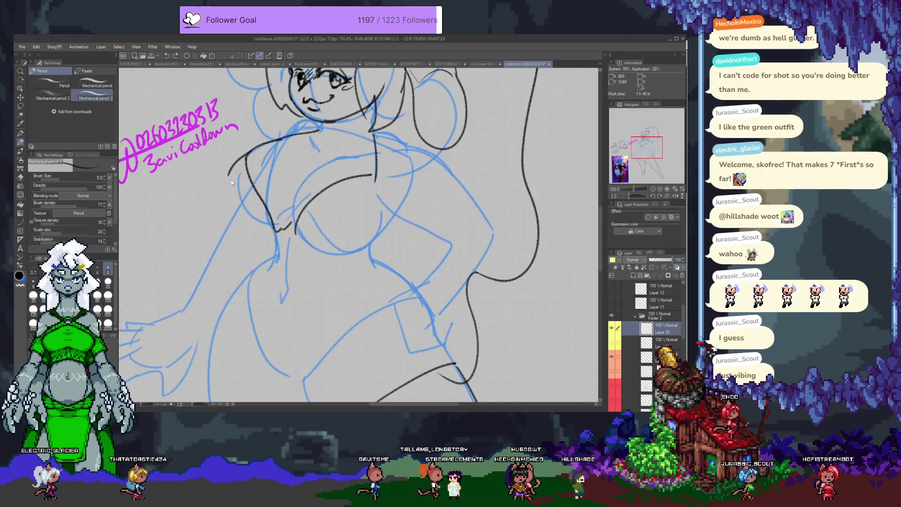
Step: Ink the left chest curve, a hook-free under-chest curve, and the right chest contour
{"action": "left_click_drag", "start_coordinate": [245, 159], "coordinate": [274, 232]}
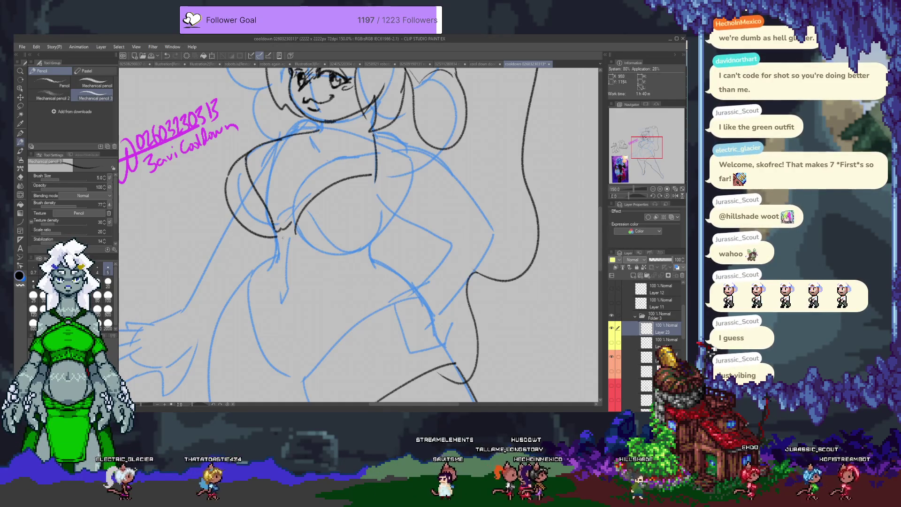
{"action": "left_click_drag", "start_coordinate": [297, 242], "coordinate": [394, 213]}
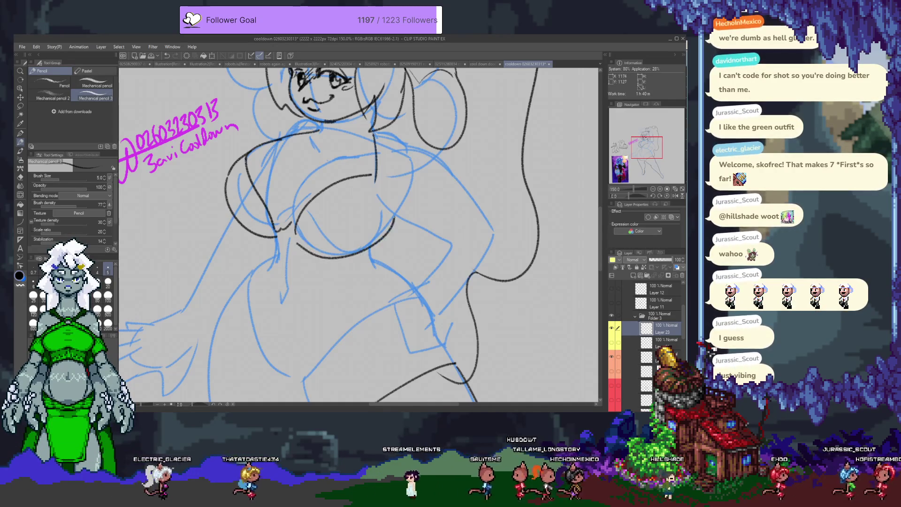
{"action": "key", "text": "ctrl+z"}
{"action": "left_click_drag", "start_coordinate": [297, 246], "coordinate": [381, 236]}
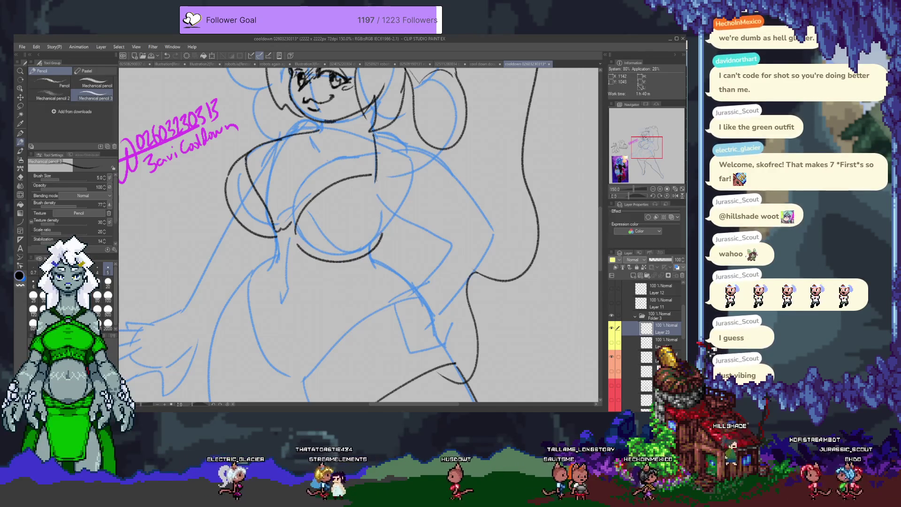
{"action": "left_click_drag", "start_coordinate": [375, 173], "coordinate": [369, 235]}
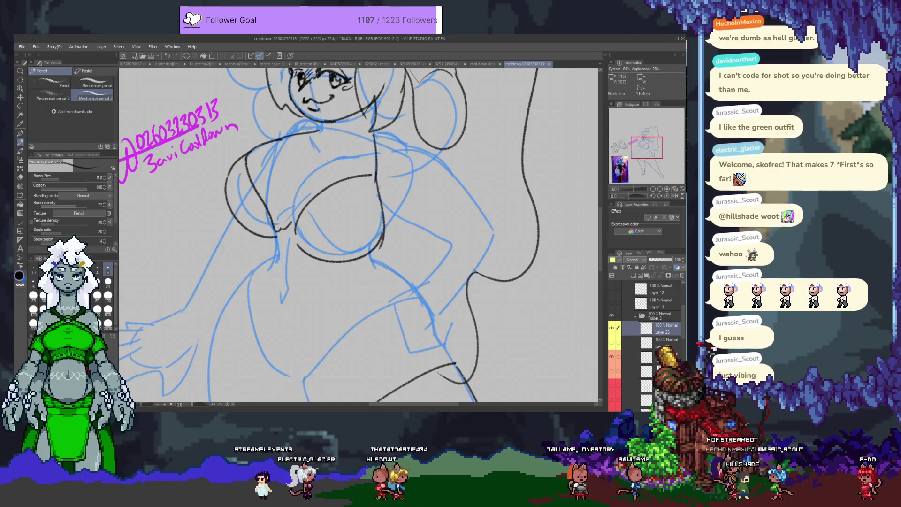
{"action": "left_click_drag", "start_coordinate": [377, 166], "coordinate": [381, 233]}
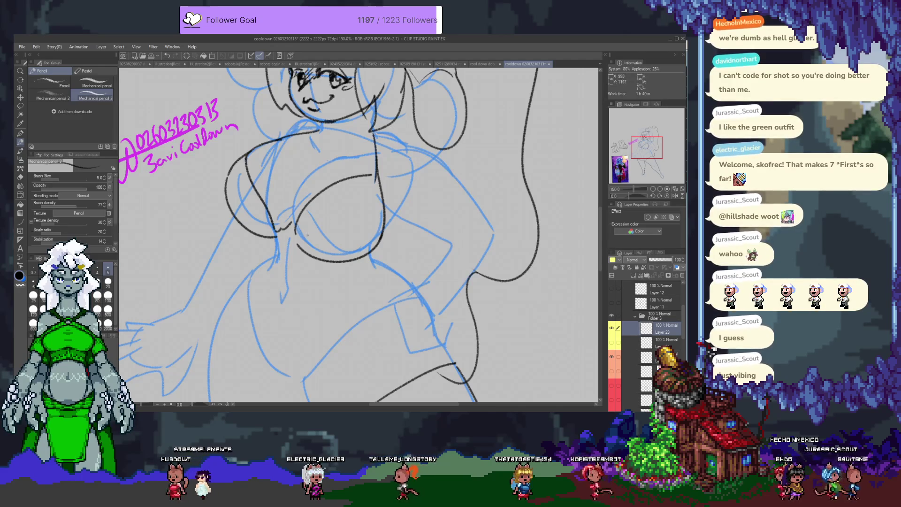
Step: Erase and redraw the curve running down-left beneath the right chest over several attempts
{"action": "key", "text": "e"}
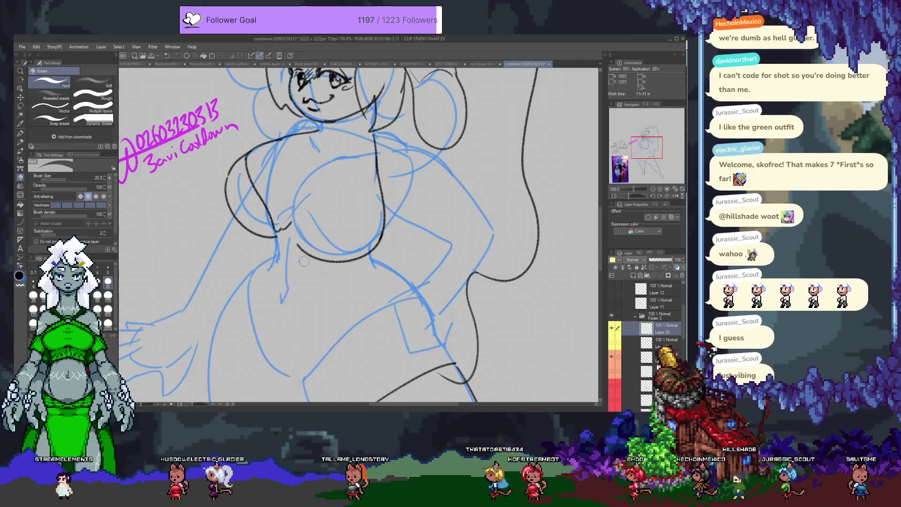
{"action": "key", "text": "p"}
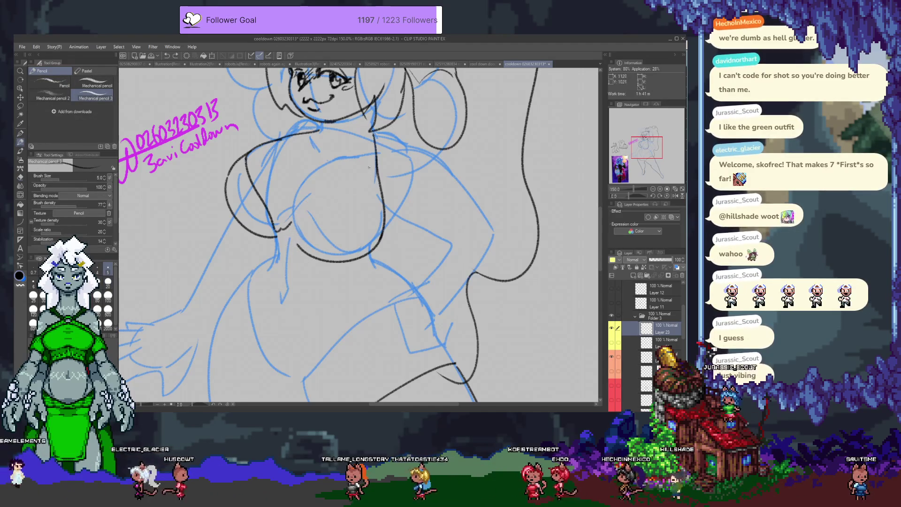
{"action": "left_click_drag", "start_coordinate": [377, 168], "coordinate": [288, 243]}
{"action": "key", "text": "ctrl+z"}
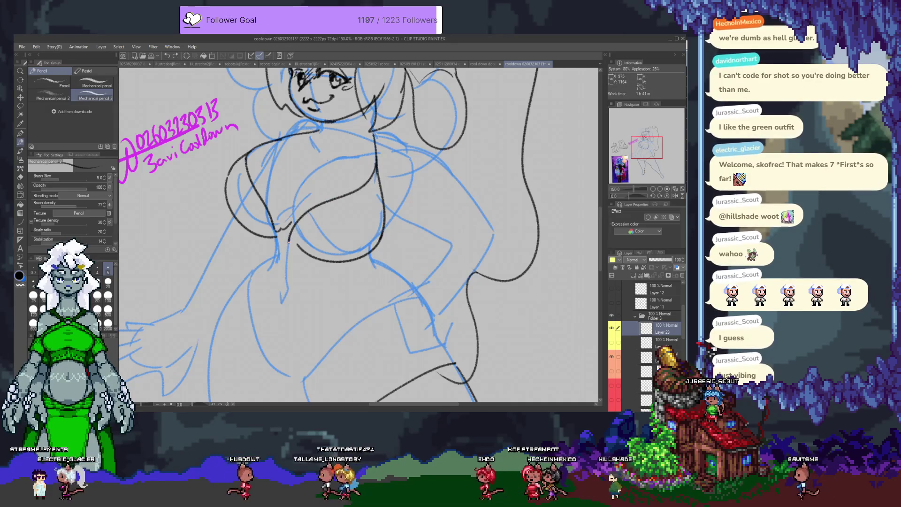
{"action": "key", "text": "ctrl+z"}
{"action": "left_click_drag", "start_coordinate": [374, 164], "coordinate": [277, 235]}
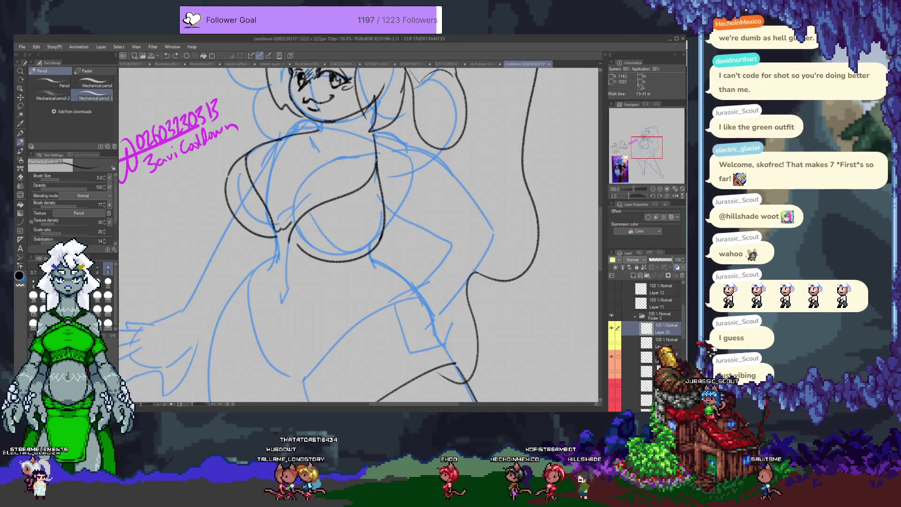
{"action": "key", "text": "ctrl+z"}
{"action": "left_click_drag", "start_coordinate": [374, 166], "coordinate": [290, 225]}
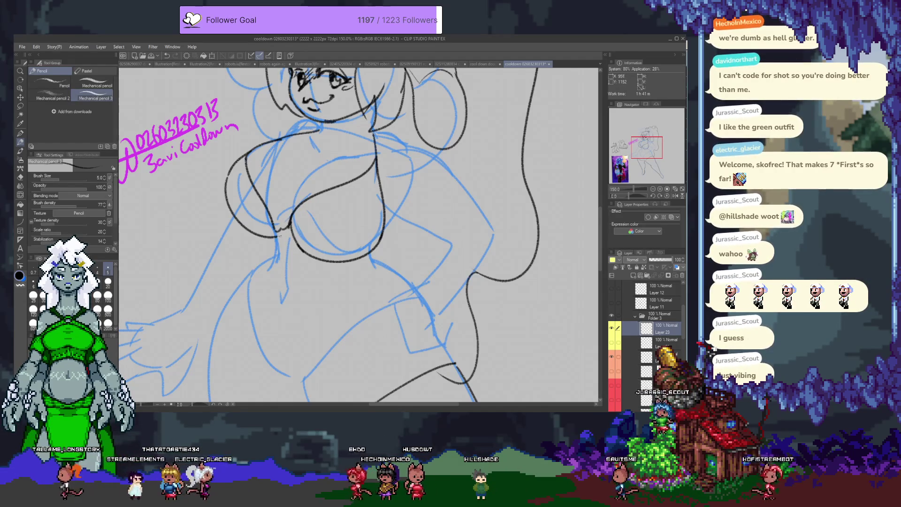
{"action": "key", "text": "e"}
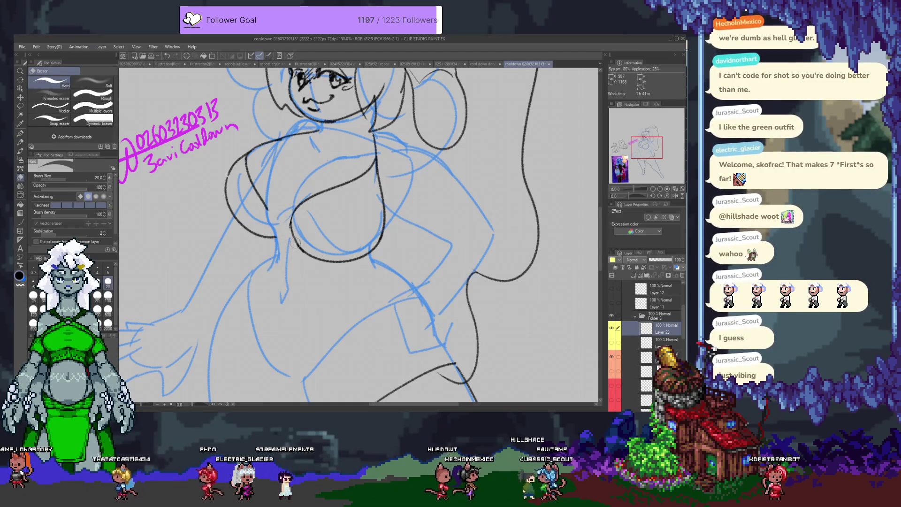
Step: Try an upper chest curve, undo it, and redraw the line down the left breast
{"action": "key", "text": "p"}
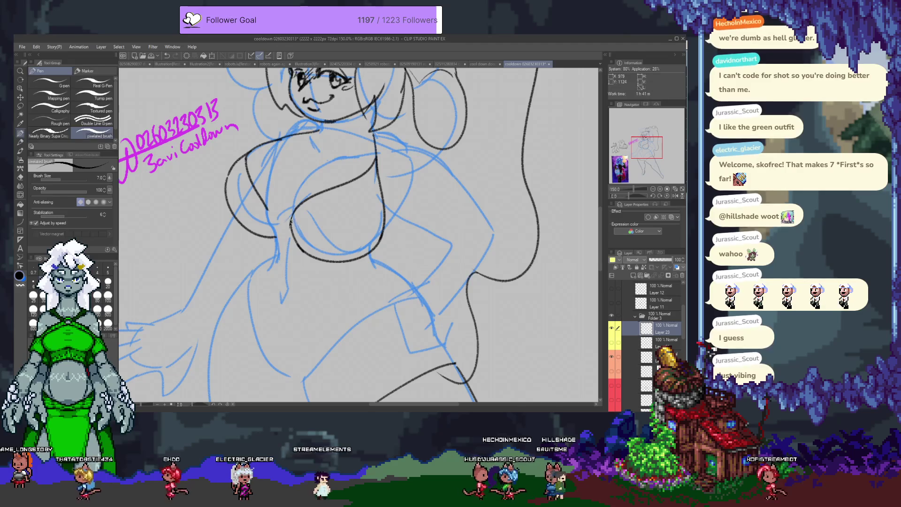
{"action": "key", "text": "p"}
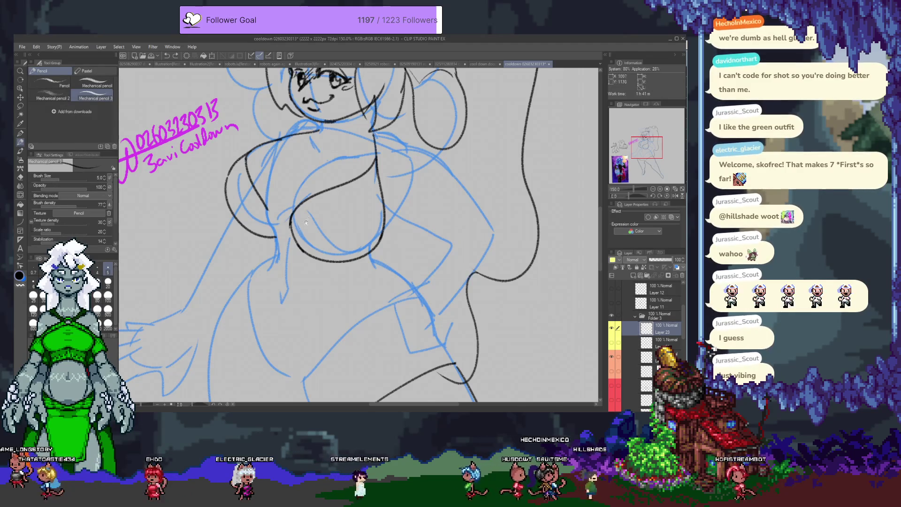
{"action": "scroll", "coordinate": [271, 209], "scroll_direction": "up", "scroll_amount": 2}
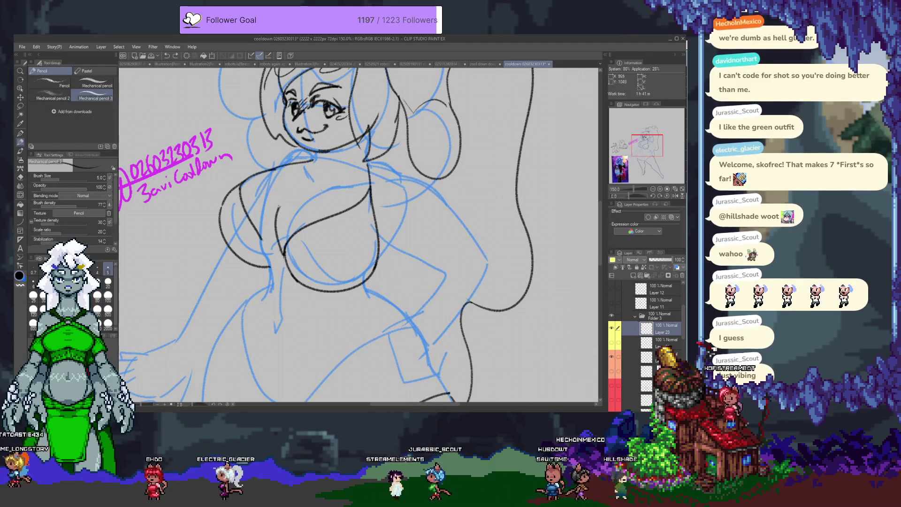
{"action": "left_click_drag", "start_coordinate": [284, 202], "coordinate": [355, 185]}
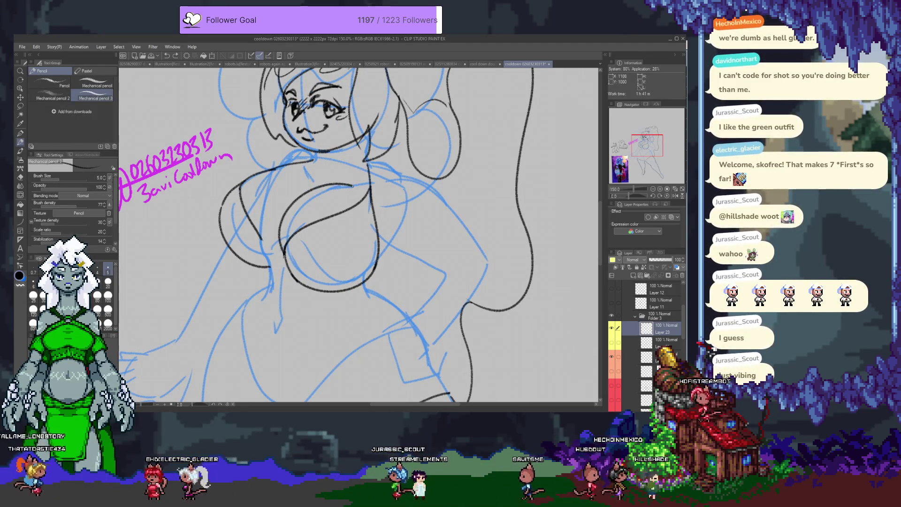
{"action": "key", "text": "ctrl+z"}
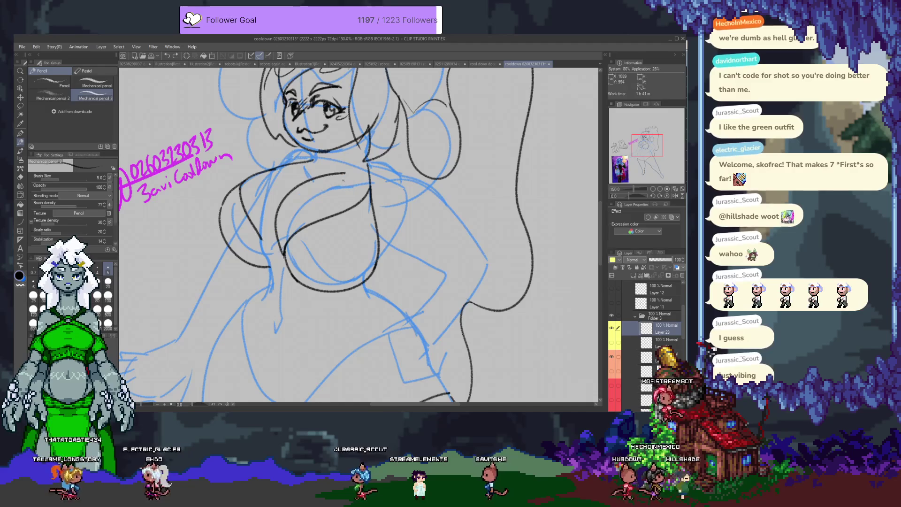
{"action": "left_click_drag", "start_coordinate": [344, 180], "coordinate": [285, 253]}
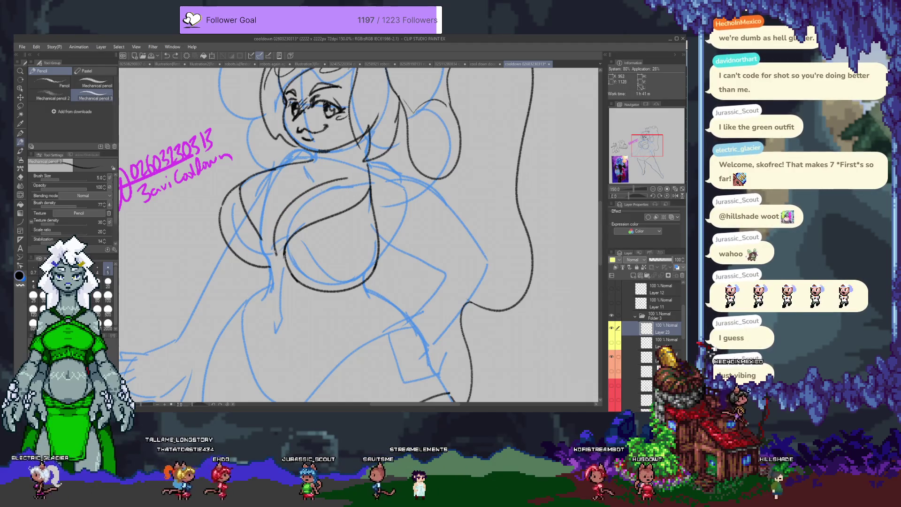
Step: Ink the lower-left breast curve, discarding an extra torso line extension
{"action": "key", "text": "e"}
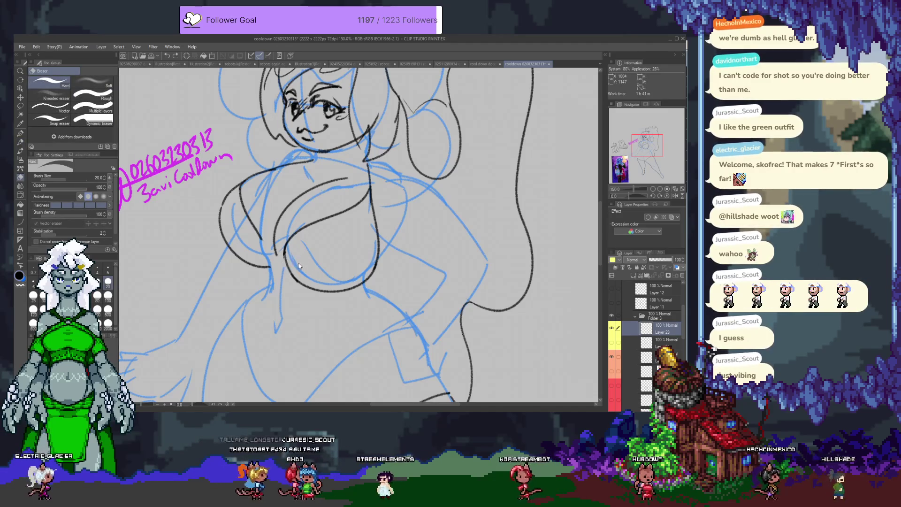
{"action": "key", "text": "p"}
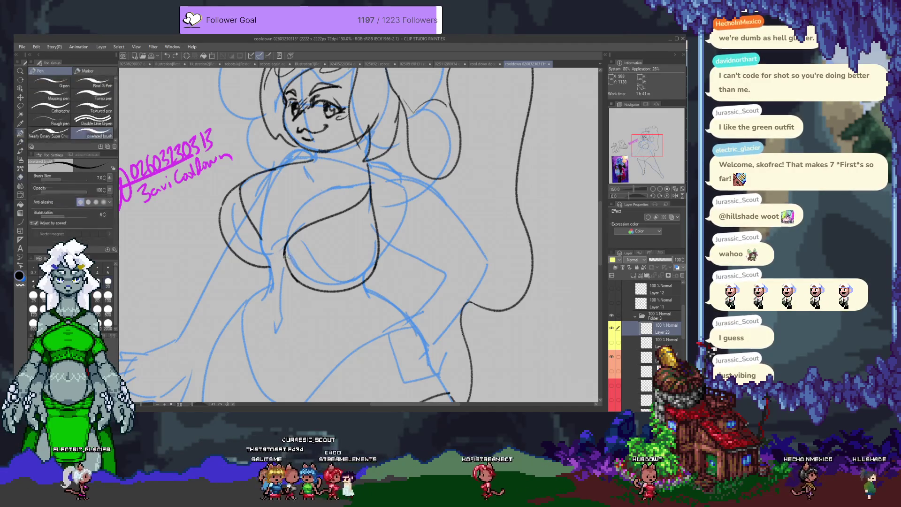
{"action": "left_click_drag", "start_coordinate": [284, 255], "coordinate": [295, 212]}
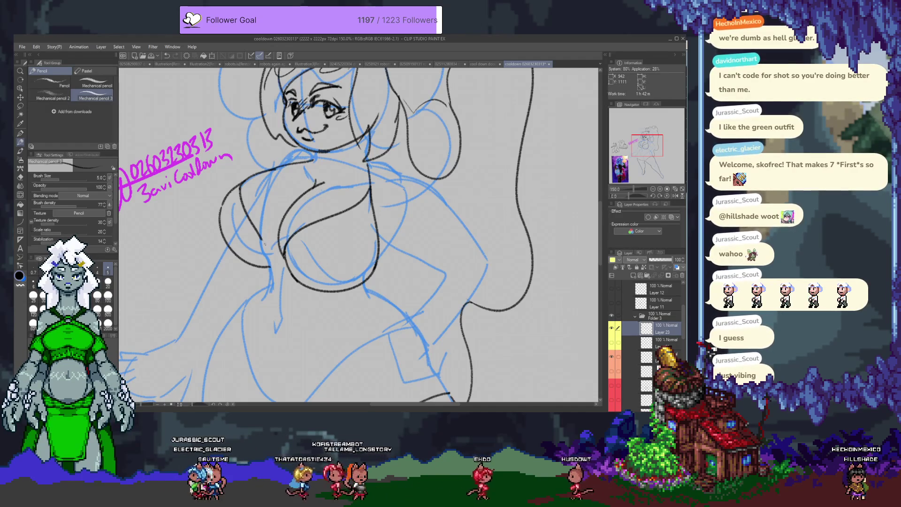
{"action": "left_click_drag", "start_coordinate": [262, 240], "coordinate": [275, 261]}
{"action": "key", "text": "ctrl+z"}
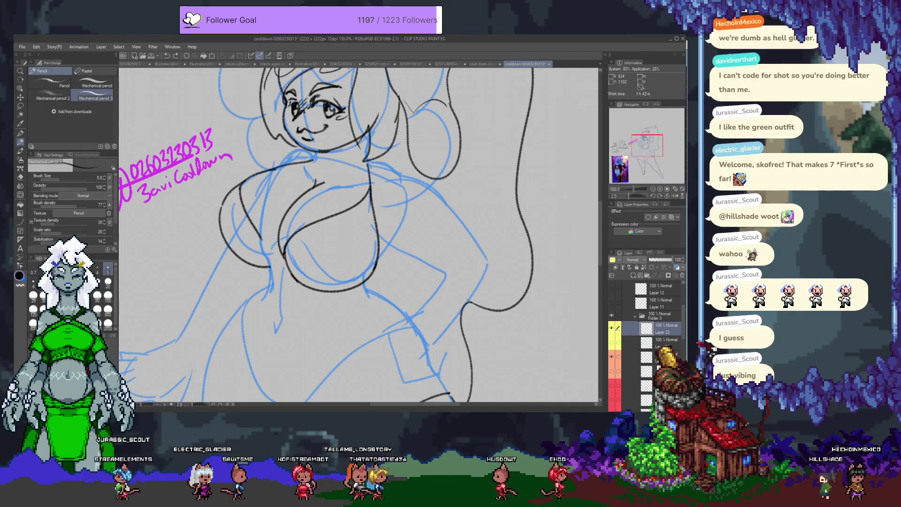
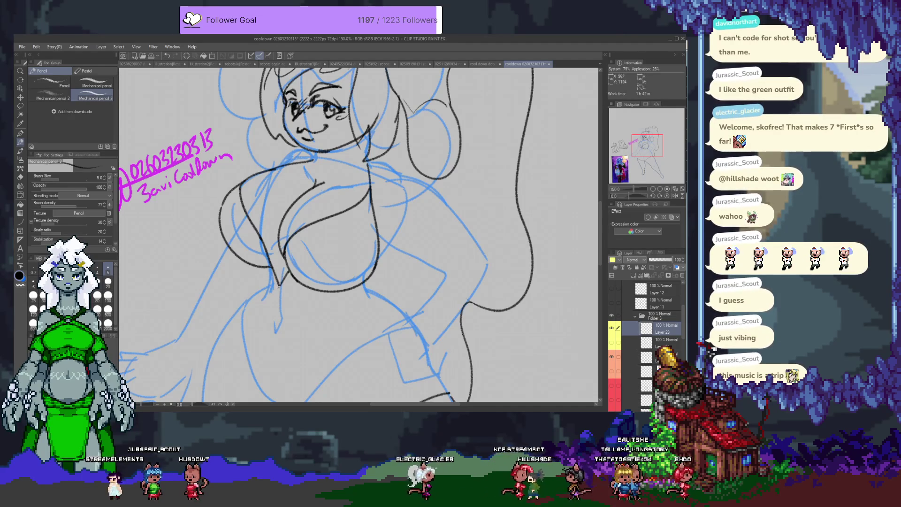
Step: Hide the old black torso lines on Layer 23 and add a fresh Layer 24
{"action": "mouse_move", "coordinate": [366, 286]}
{"action": "left_mouse_down"}
{"action": "mouse_move", "coordinate": [342, 235]}
{"action": "mouse_move", "coordinate": [346, 277]}
{"action": "left_mouse_up"}
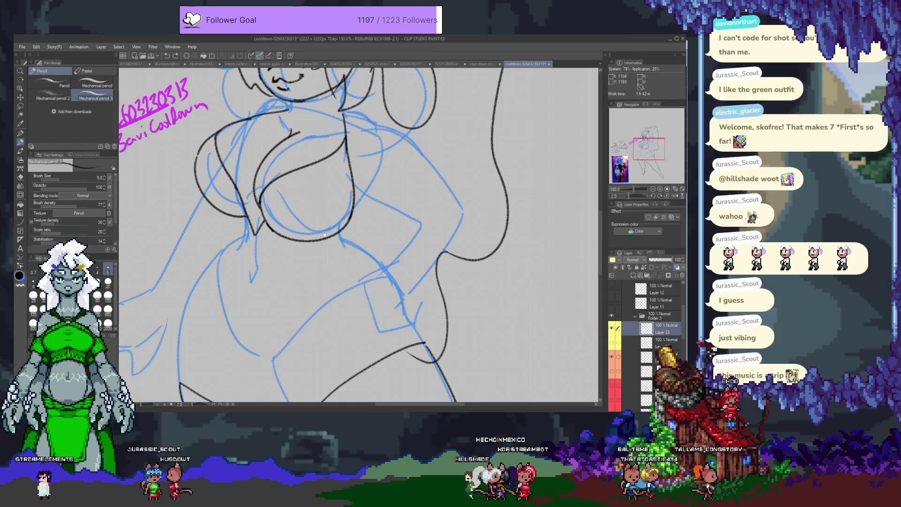
{"action": "left_click_drag", "start_coordinate": [324, 234], "coordinate": [324, 279]}
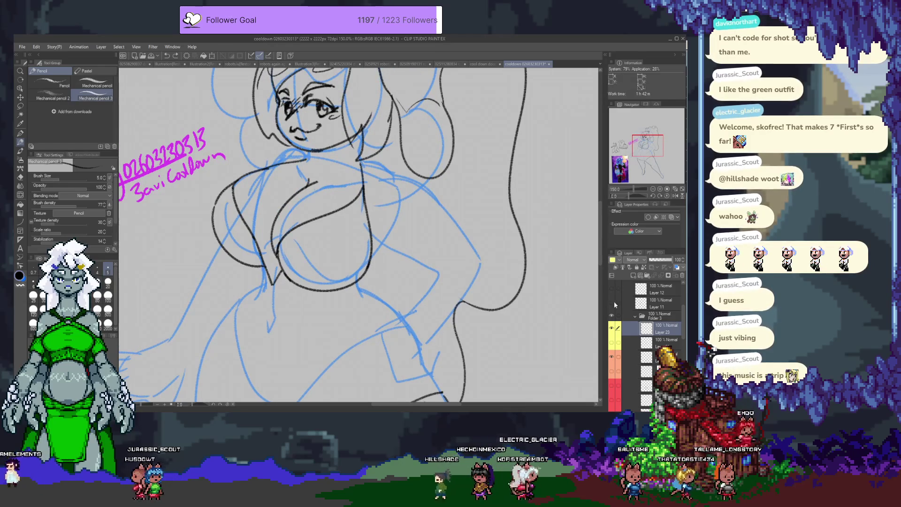
{"action": "left_click", "coordinate": [612, 328]}
{"action": "left_click", "coordinate": [612, 276]}
Step: Ink the torso's side curve, chest curve and underbust line, erasing a stray stroke
{"action": "left_click_drag", "start_coordinate": [264, 204], "coordinate": [271, 198]}
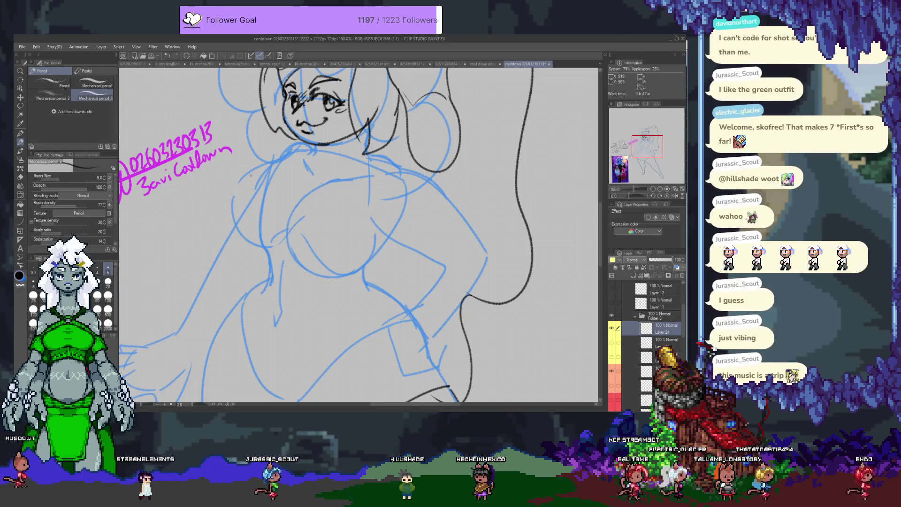
{"action": "left_click_drag", "start_coordinate": [248, 174], "coordinate": [291, 235]}
{"action": "left_click_drag", "start_coordinate": [257, 169], "coordinate": [281, 241]}
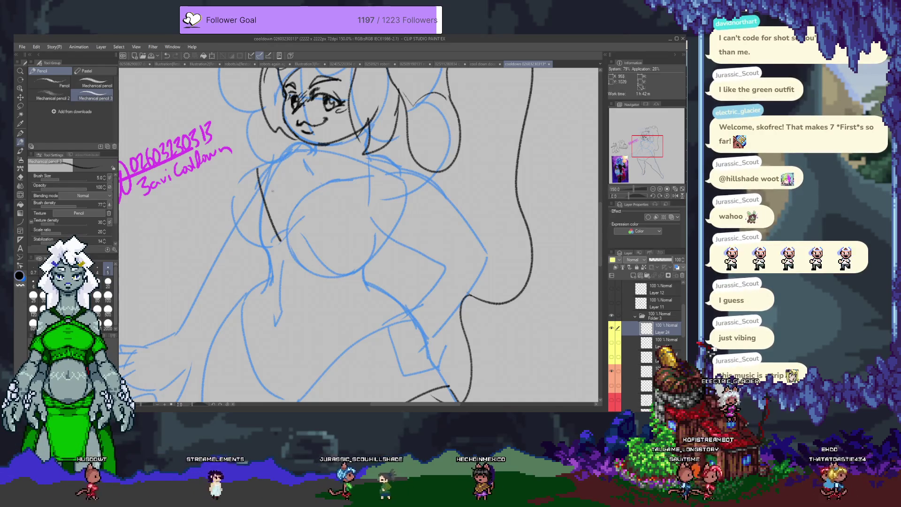
{"action": "key", "text": "ctrl+z"}
{"action": "left_click_drag", "start_coordinate": [237, 187], "coordinate": [277, 233]}
{"action": "left_click_drag", "start_coordinate": [309, 167], "coordinate": [279, 258]}
{"action": "left_click_drag", "start_coordinate": [277, 230], "coordinate": [378, 229]}
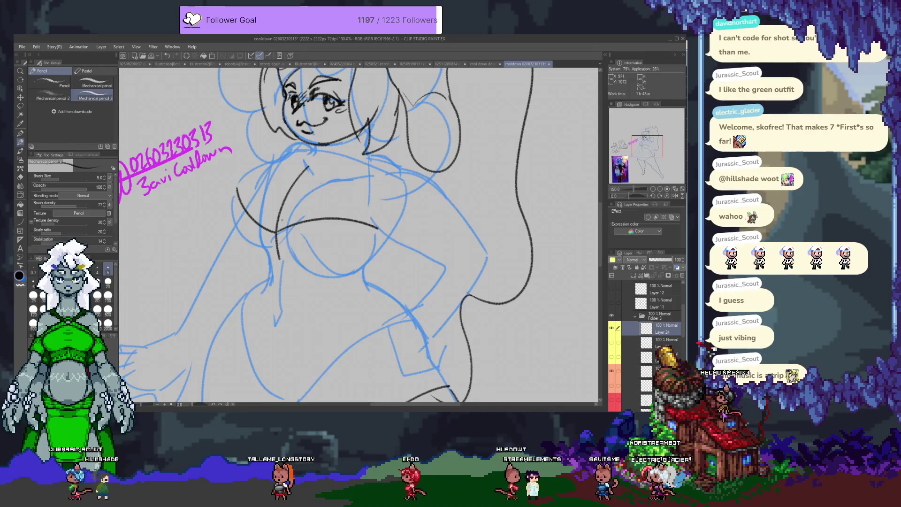
{"action": "key", "text": "e"}
{"action": "mouse_move", "coordinate": [280, 219]}
{"action": "left_mouse_down"}
{"action": "mouse_move", "coordinate": [279, 248]}
{"action": "mouse_move", "coordinate": [277, 240]}
{"action": "left_mouse_up"}
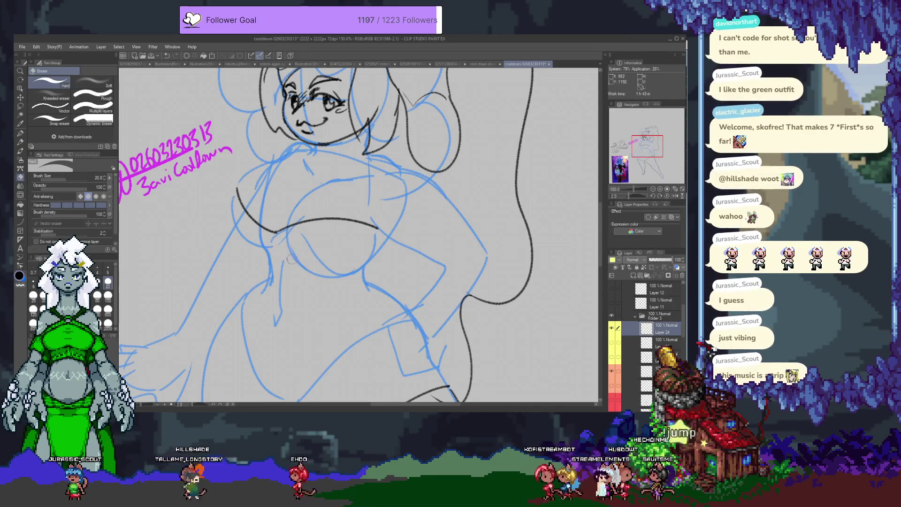
Step: With the Mechanical pencil, ink the top's left curve down and under the chest
{"action": "key", "text": "p"}
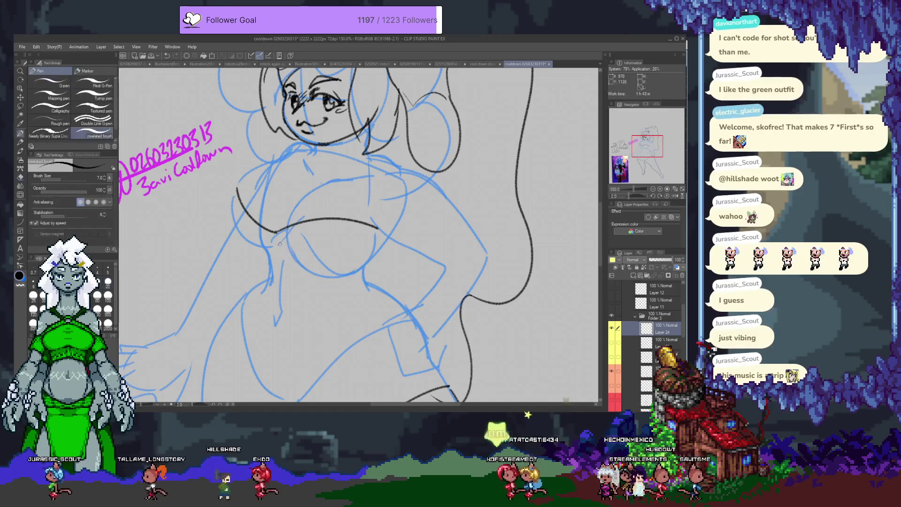
{"action": "key", "text": "p"}
{"action": "left_click_drag", "start_coordinate": [237, 189], "coordinate": [250, 258]}
{"action": "key", "text": "ctrl+z"}
{"action": "left_click_drag", "start_coordinate": [235, 190], "coordinate": [243, 238]}
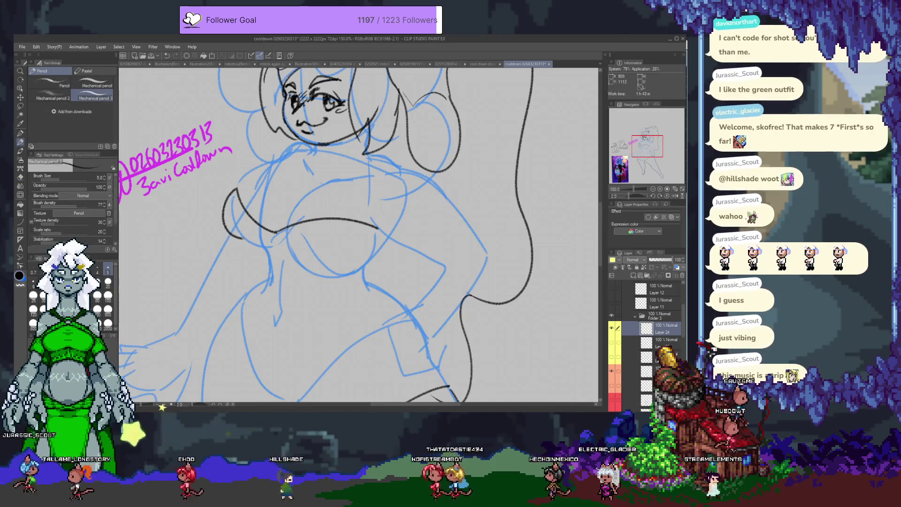
{"action": "key", "text": "ctrl+z"}
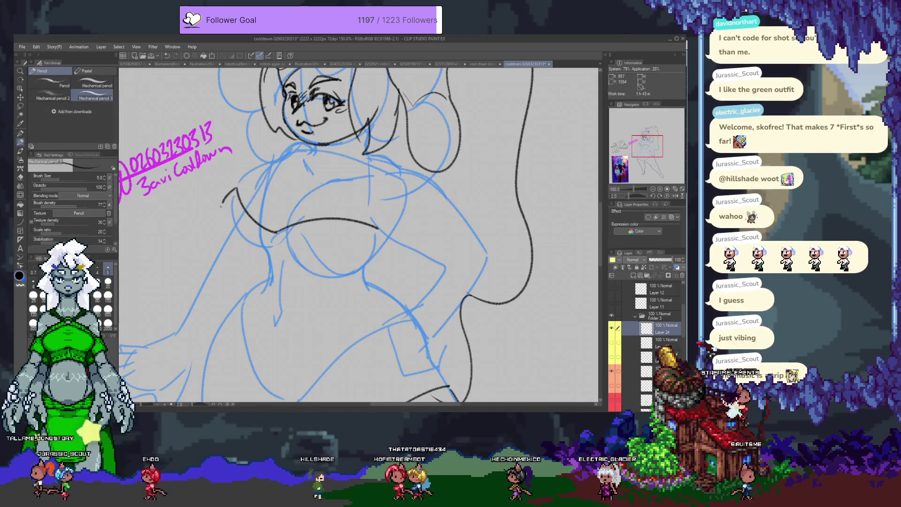
{"action": "left_click_drag", "start_coordinate": [225, 190], "coordinate": [218, 205]}
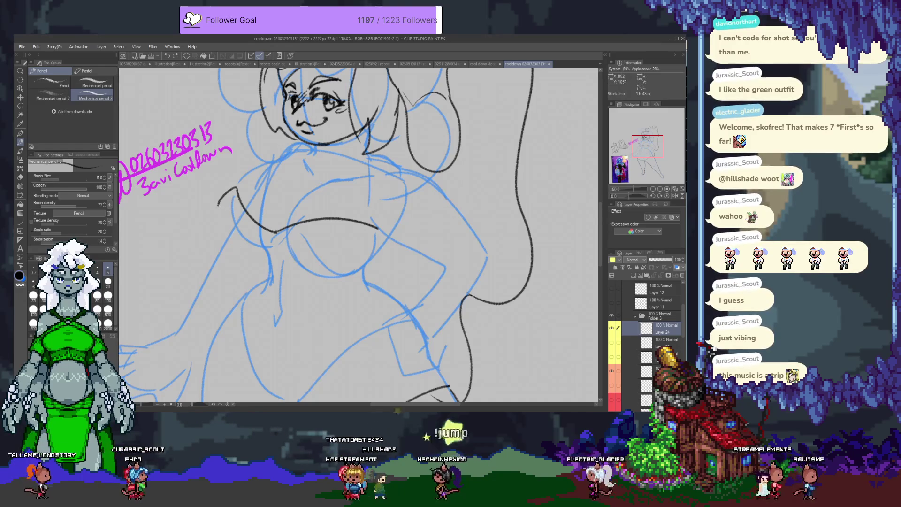
{"action": "left_click_drag", "start_coordinate": [217, 207], "coordinate": [268, 253]}
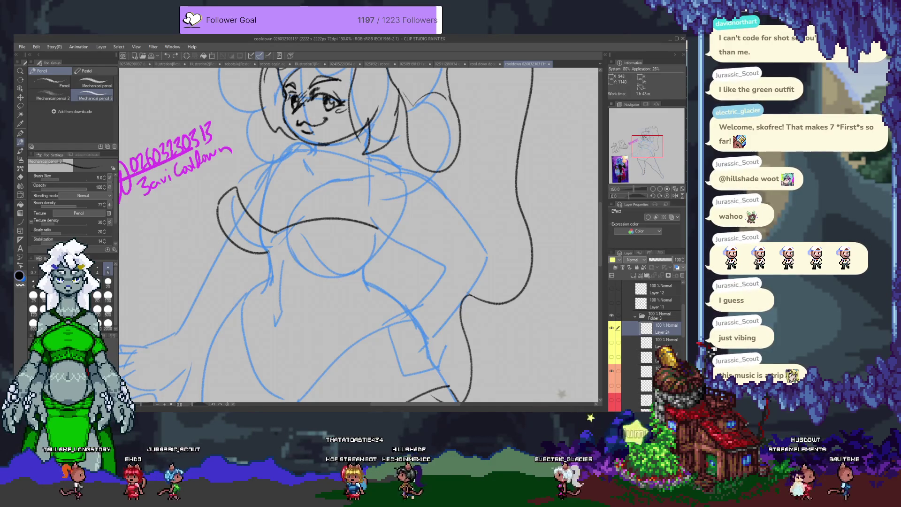
Step: Ink the top's lower curve across the chest, discarding the rejected strokes
{"action": "left_click_drag", "start_coordinate": [237, 187], "coordinate": [279, 147]}
{"action": "key", "text": "ctrl+z"}
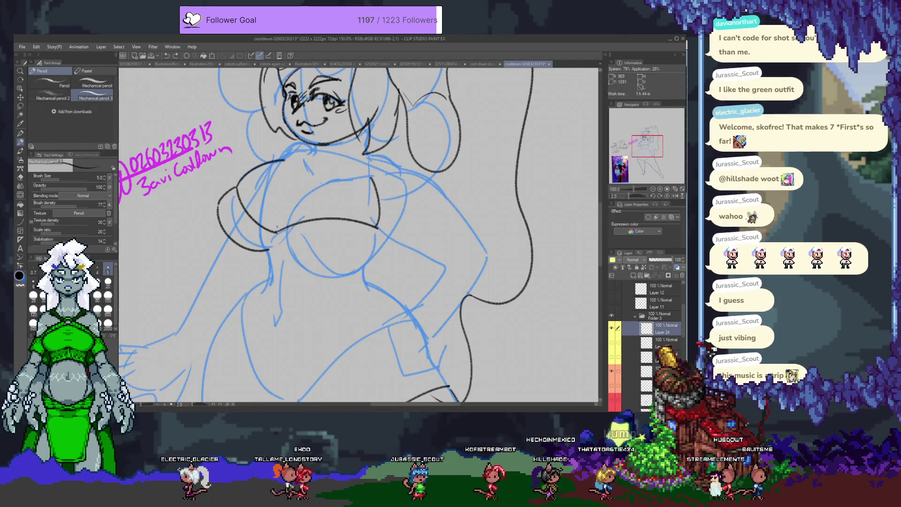
{"action": "mouse_move", "coordinate": [281, 220]}
{"action": "left_mouse_down"}
{"action": "mouse_move", "coordinate": [283, 228]}
{"action": "mouse_move", "coordinate": [335, 177]}
{"action": "left_mouse_up"}
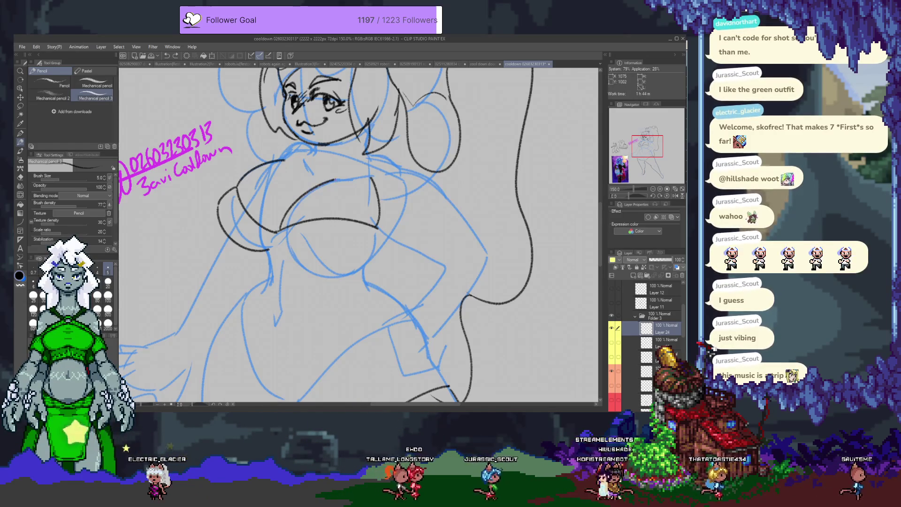
{"action": "key", "text": "ctrl+z"}
{"action": "left_click_drag", "start_coordinate": [280, 228], "coordinate": [305, 183]}
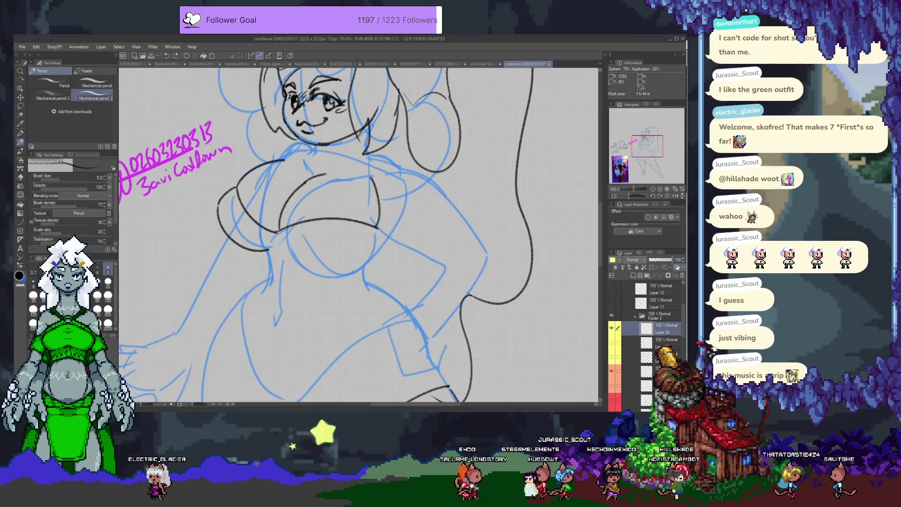
{"action": "key", "text": "ctrl+z"}
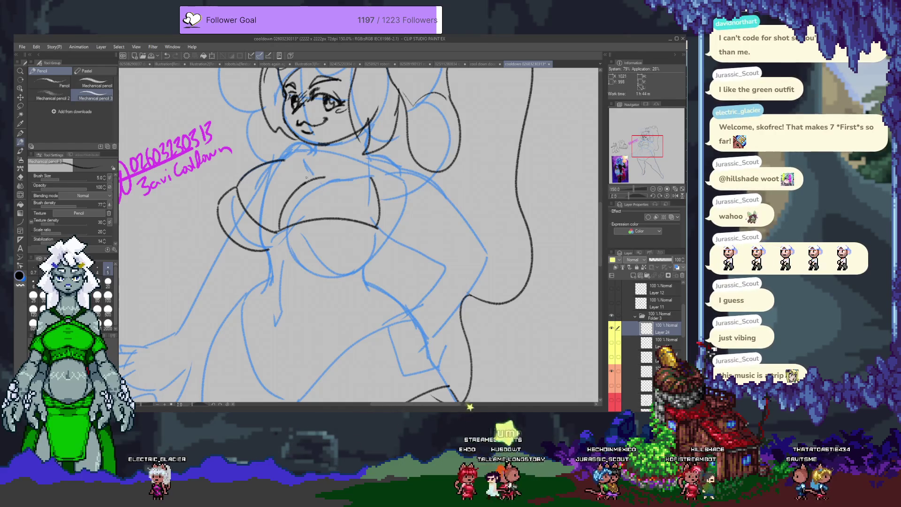
{"action": "left_click_drag", "start_coordinate": [283, 251], "coordinate": [373, 253]}
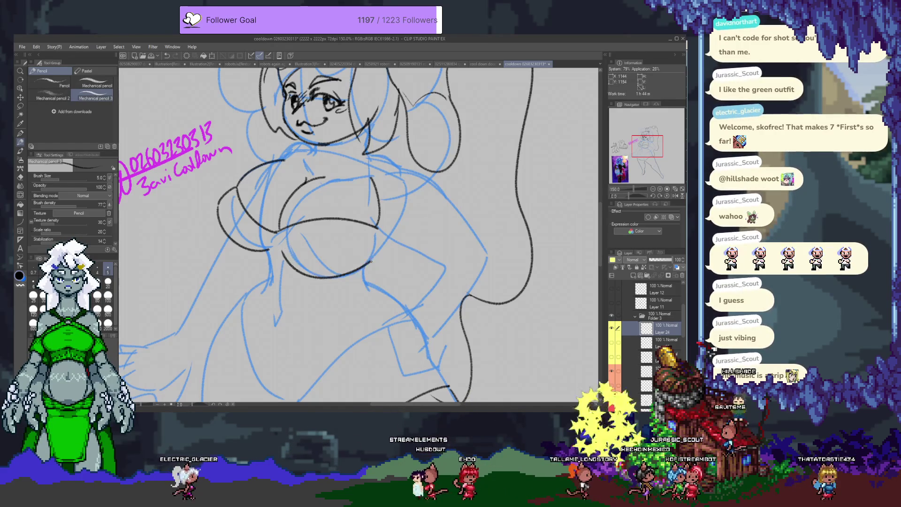
Step: Replace the last curve with new strokes along the left chest and beneath the bust
{"action": "scroll", "coordinate": [327, 235], "scroll_direction": "down", "scroll_amount": 1}
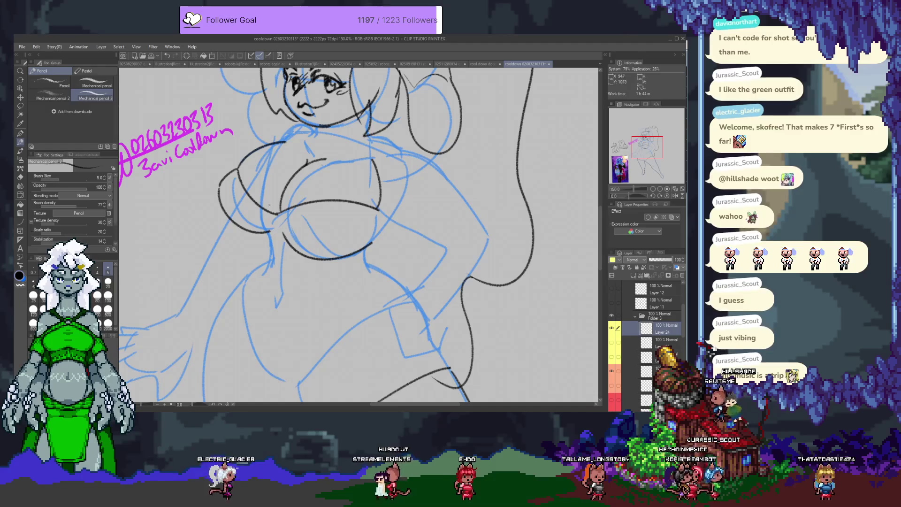
{"action": "key", "text": "ctrl+z"}
{"action": "key", "text": "e"}
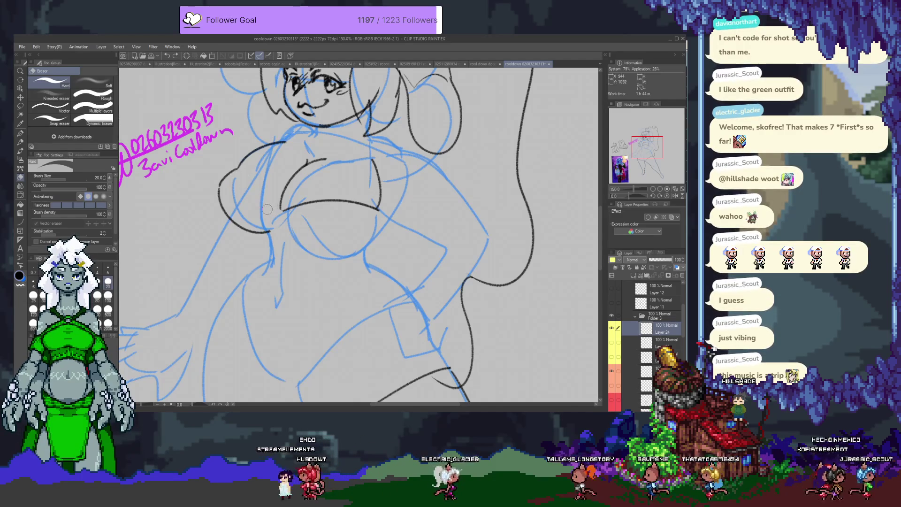
{"action": "key", "text": "p"}
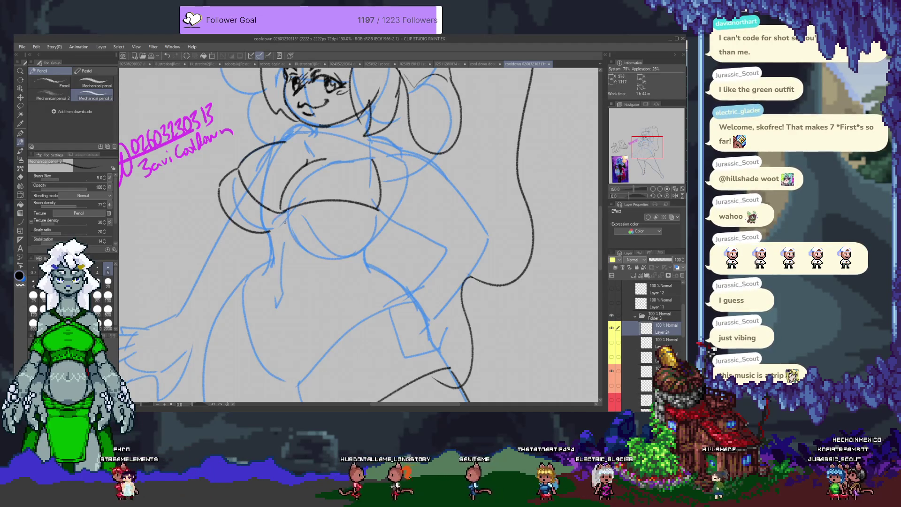
{"action": "left_click_drag", "start_coordinate": [282, 238], "coordinate": [374, 239]}
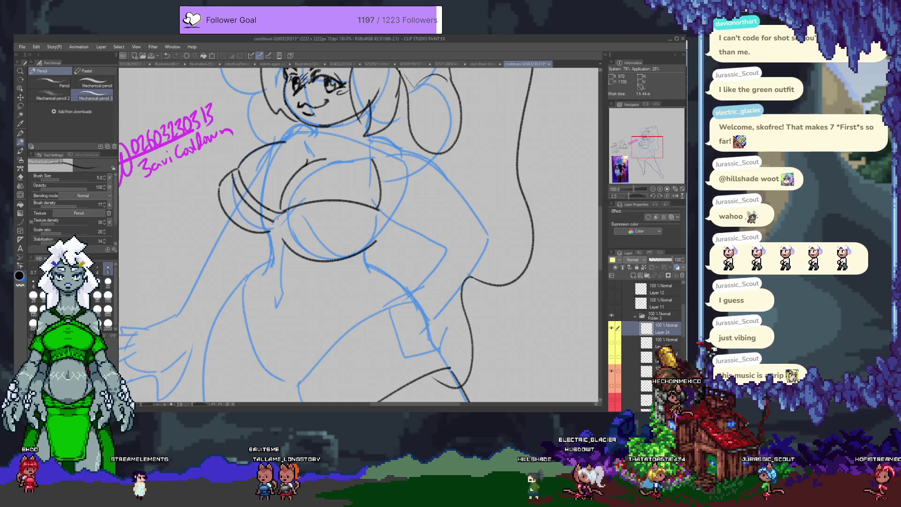
{"action": "left_click_drag", "start_coordinate": [275, 220], "coordinate": [329, 207]}
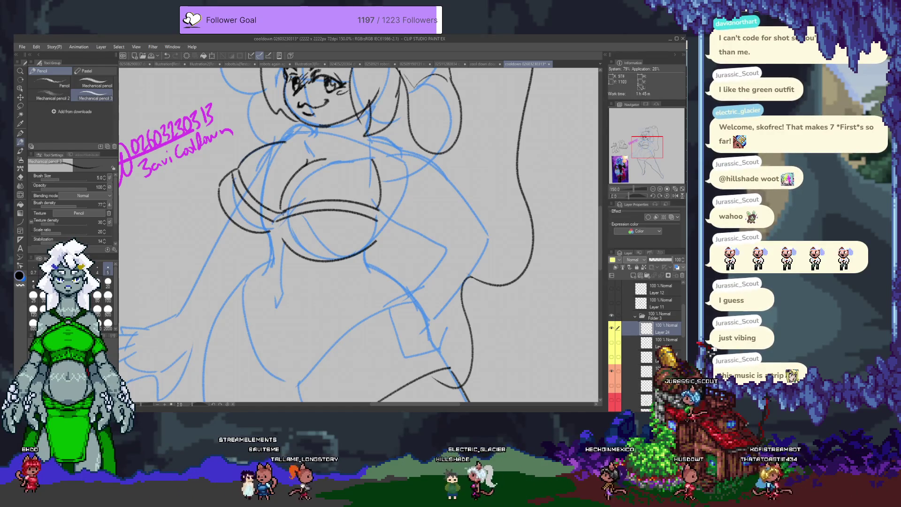
{"action": "key", "text": "e"}
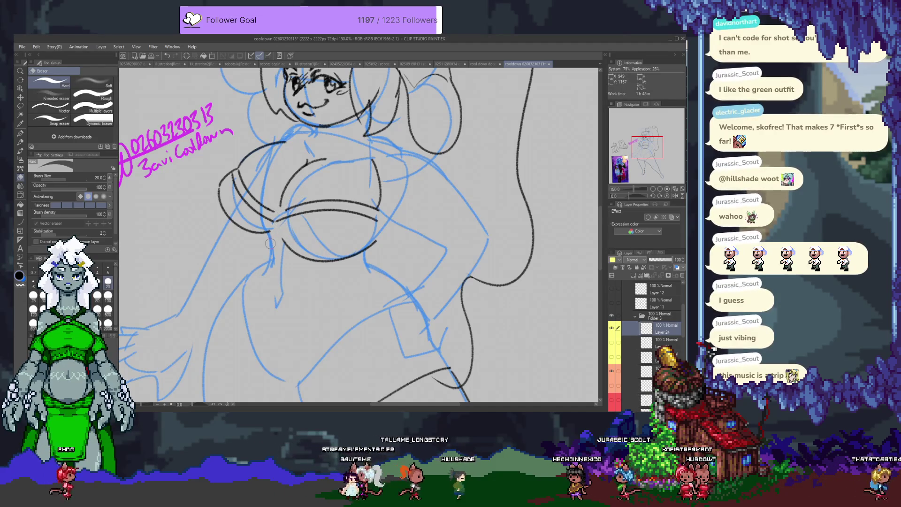
Step: Add a doubled diagonal line along the left cup's upper edge
{"action": "scroll", "coordinate": [270, 243], "scroll_direction": "up", "scroll_amount": 2}
{"action": "scroll", "coordinate": [282, 249], "scroll_direction": "up", "scroll_amount": 2}
{"action": "scroll", "coordinate": [305, 260], "scroll_direction": "up", "scroll_amount": 2}
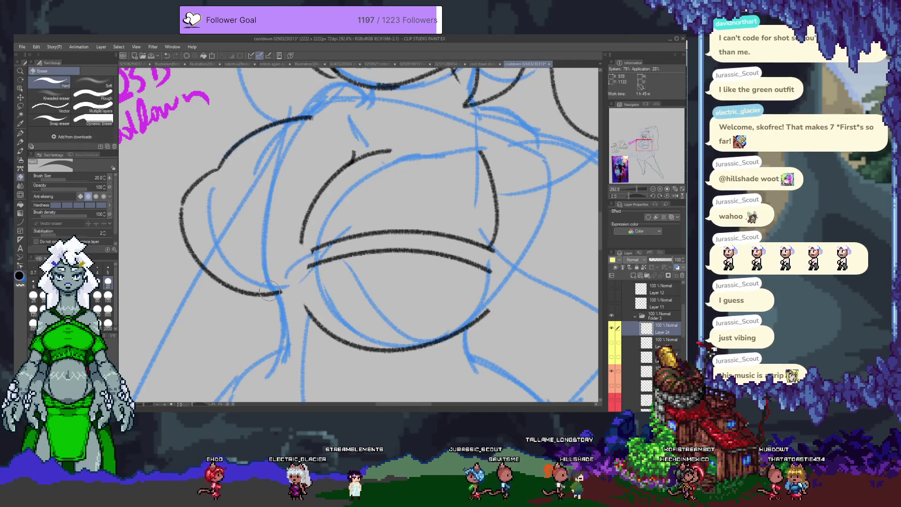
{"action": "key", "text": "p"}
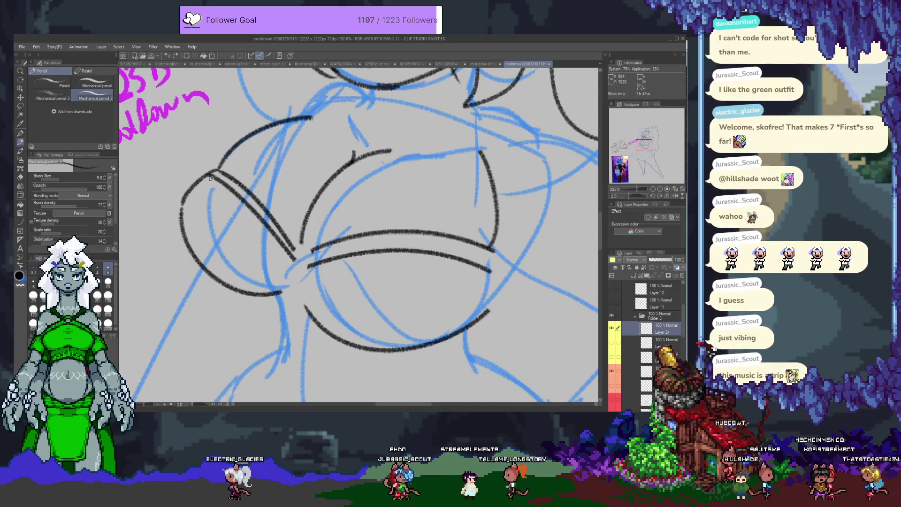
{"action": "mouse_move", "coordinate": [247, 151]}
{"action": "left_mouse_down"}
{"action": "mouse_move", "coordinate": [231, 187]}
{"action": "mouse_move", "coordinate": [246, 152]}
{"action": "left_mouse_up"}
{"action": "left_click_drag", "start_coordinate": [206, 183], "coordinate": [274, 260]}
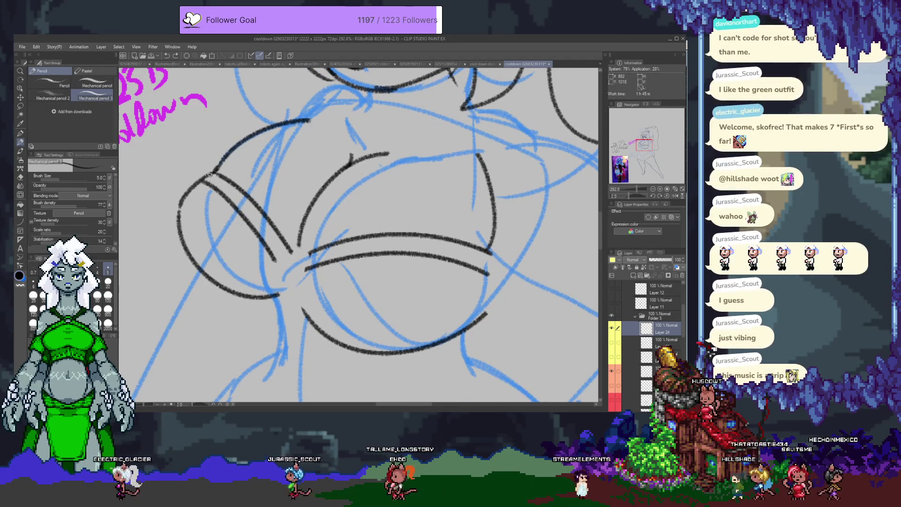
{"action": "left_click_drag", "start_coordinate": [210, 175], "coordinate": [286, 259]}
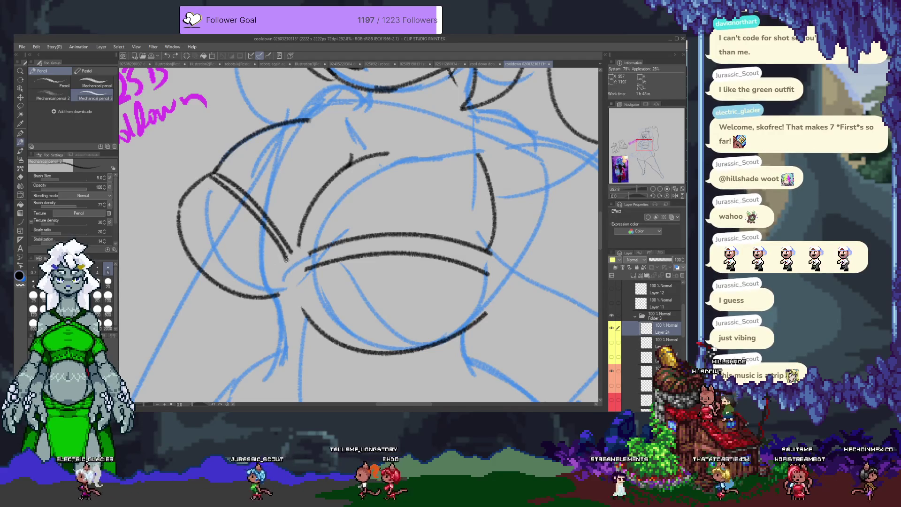
{"action": "key", "text": "ctrl+z"}
{"action": "key", "text": "ctrl+y"}
Step: Try further diagonal and lower-edge strokes on the left cup, undoing the unwanted ones
{"action": "mouse_move", "coordinate": [316, 260]}
{"action": "left_mouse_down"}
{"action": "mouse_move", "coordinate": [176, 145]}
{"action": "mouse_move", "coordinate": [288, 256]}
{"action": "left_mouse_up"}
{"action": "key", "text": "e"}
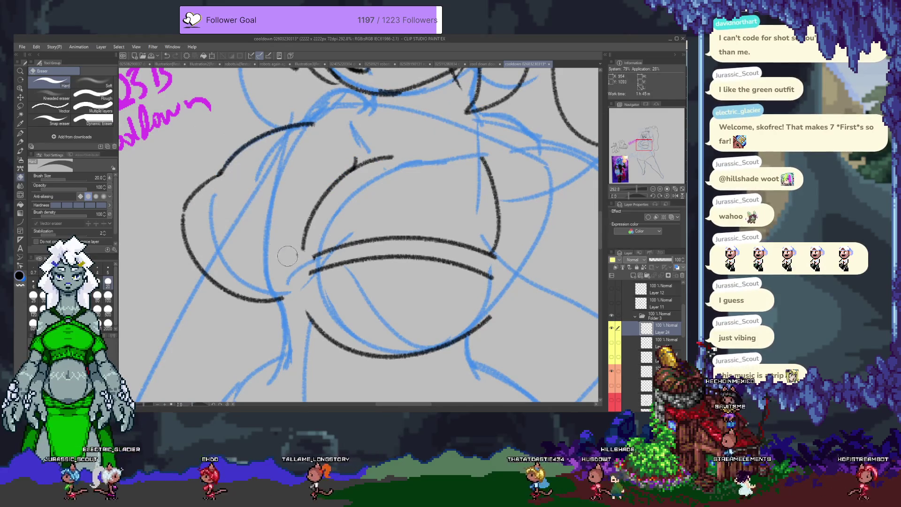
{"action": "key", "text": "p"}
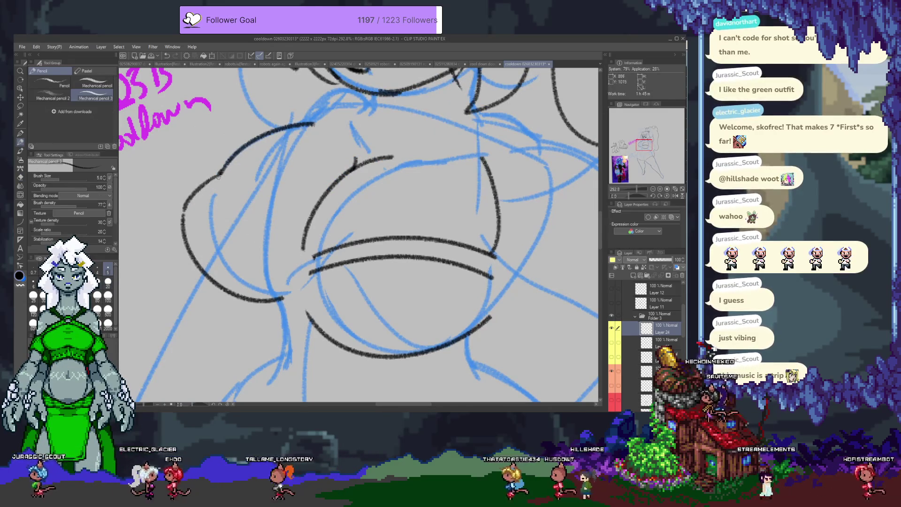
{"action": "left_click_drag", "start_coordinate": [218, 176], "coordinate": [295, 256]}
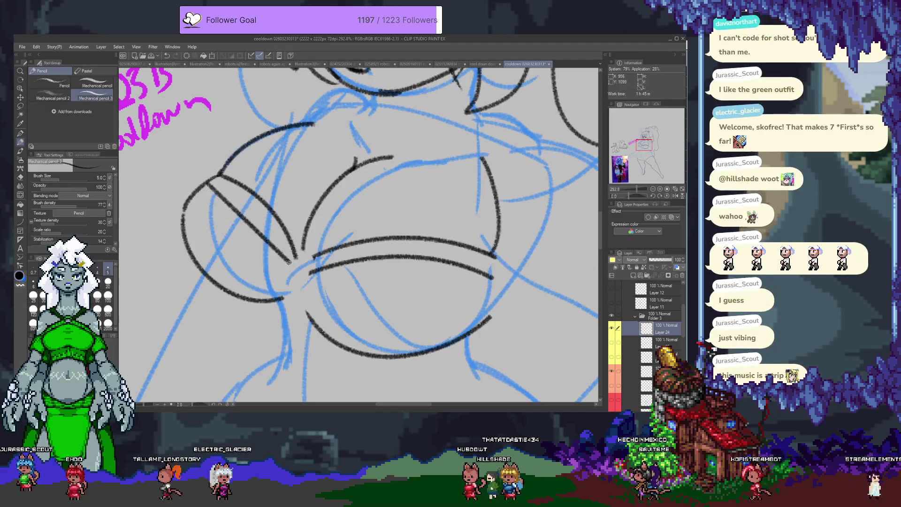
{"action": "left_click_drag", "start_coordinate": [288, 262], "coordinate": [211, 185]}
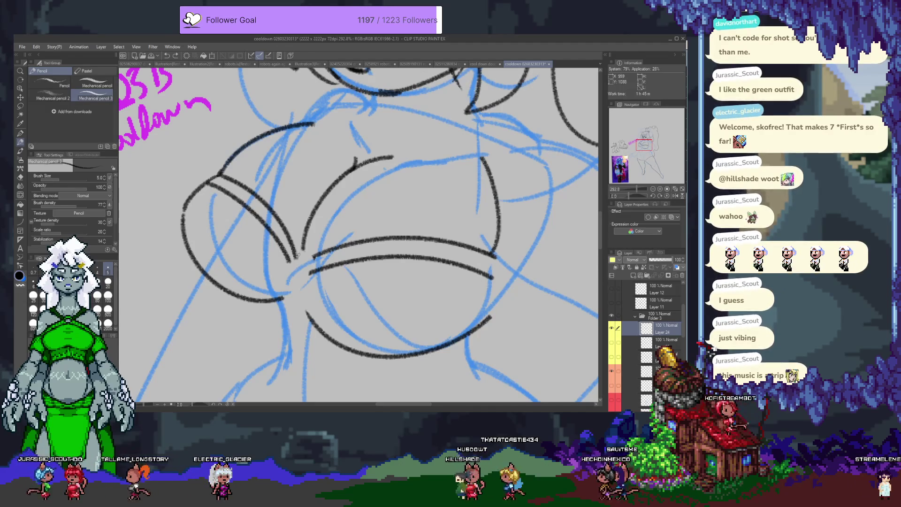
{"action": "key", "text": "ctrl+z"}
{"action": "left_click_drag", "start_coordinate": [277, 234], "coordinate": [300, 269]}
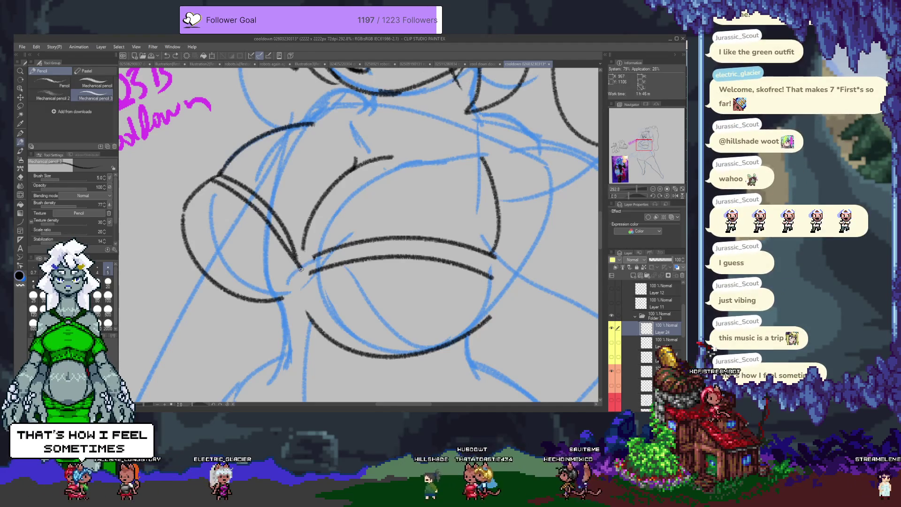
{"action": "key", "text": "ctrl+z"}
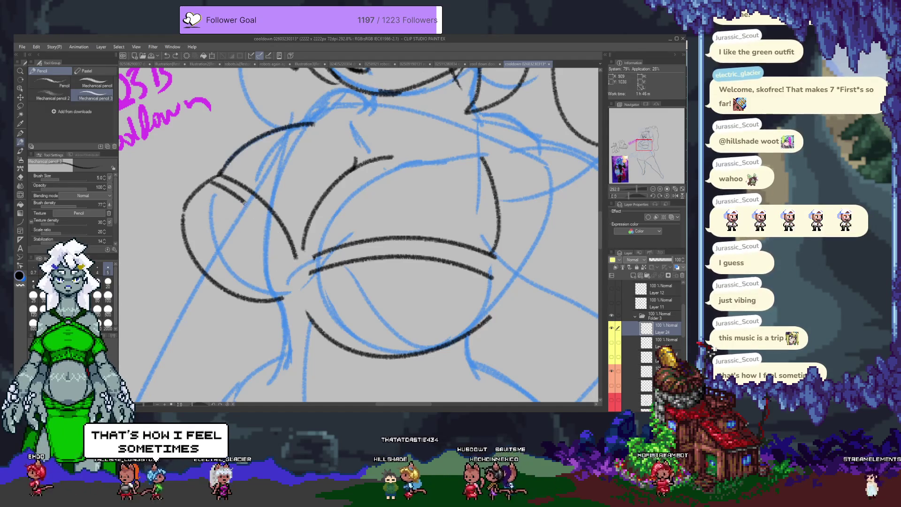
{"action": "left_click_drag", "start_coordinate": [215, 183], "coordinate": [285, 261]}
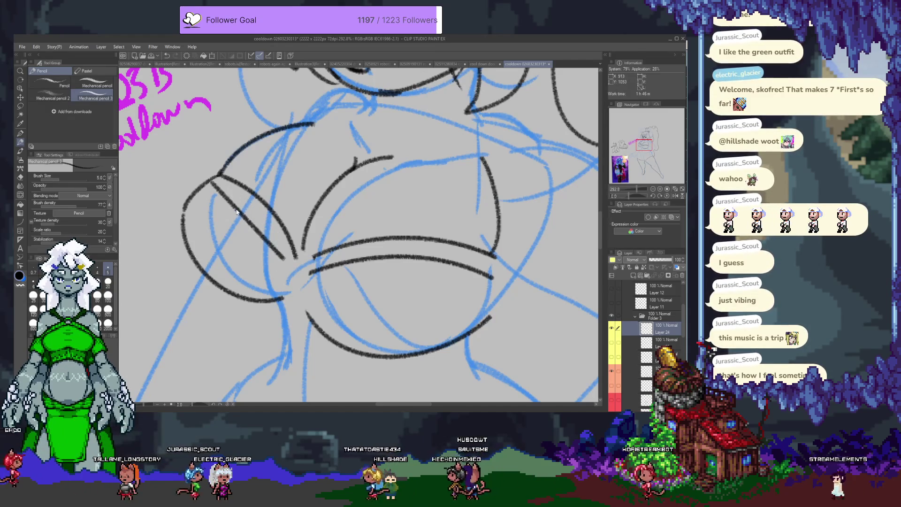
{"action": "key", "text": "ctrl+z"}
Step: Ink two short curves forming the central ring between the cups
{"action": "scroll", "coordinate": [269, 250], "scroll_direction": "up", "scroll_amount": 3}
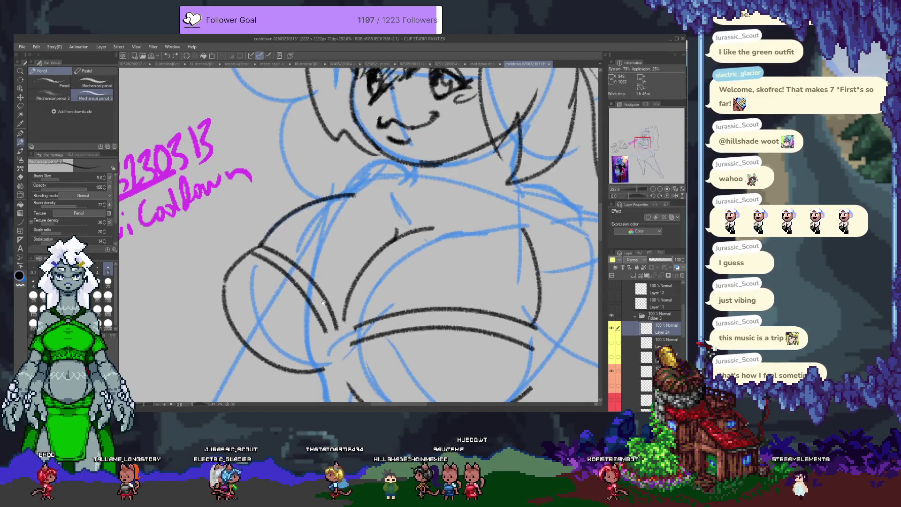
{"action": "scroll", "coordinate": [287, 228], "scroll_direction": "down", "scroll_amount": 5}
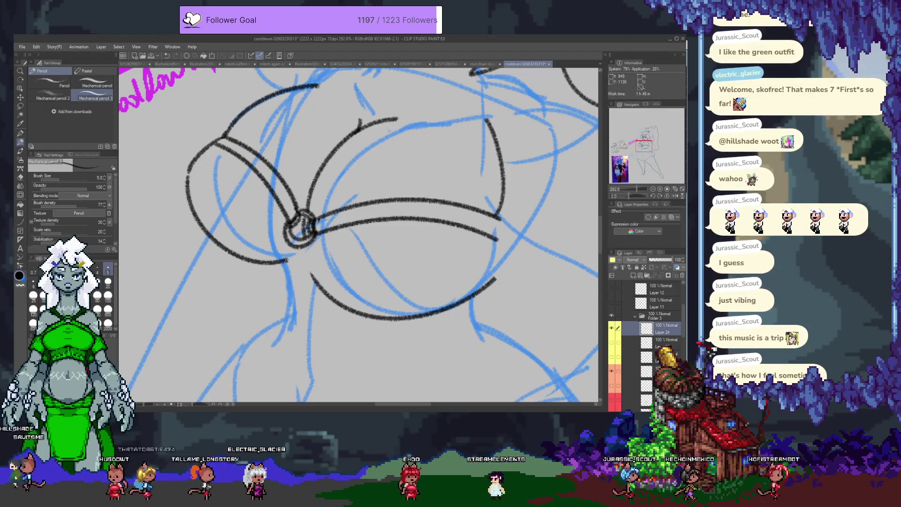
{"action": "left_click_drag", "start_coordinate": [281, 264], "coordinate": [285, 277]}
{"action": "left_click_drag", "start_coordinate": [302, 219], "coordinate": [272, 203]}
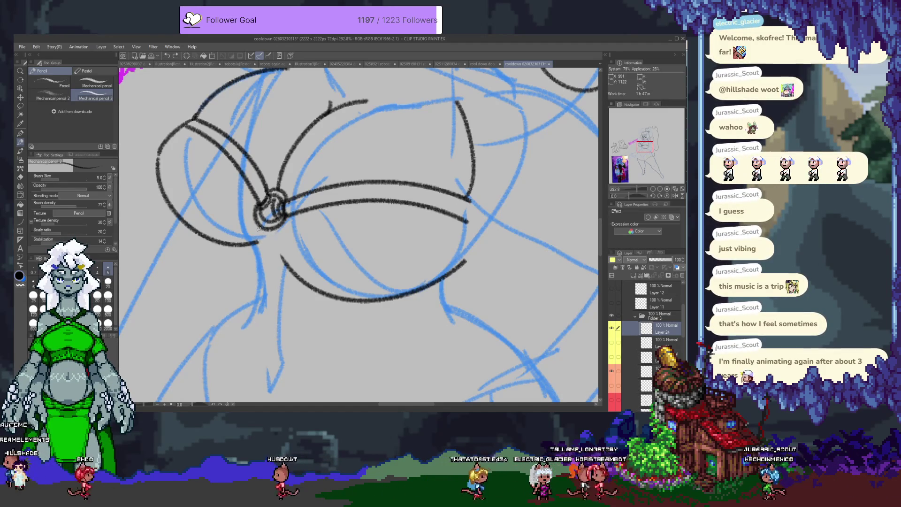
{"action": "left_click_drag", "start_coordinate": [275, 234], "coordinate": [281, 258]}
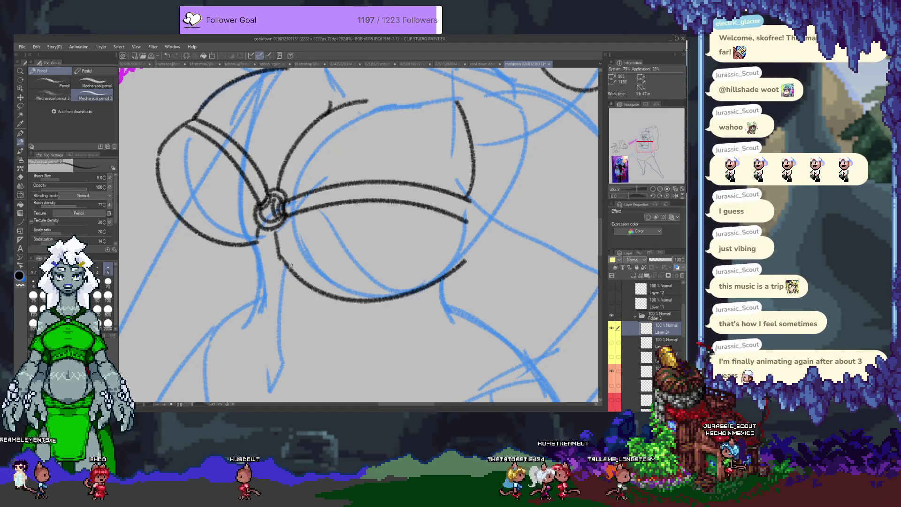
{"action": "left_click_drag", "start_coordinate": [454, 245], "coordinate": [406, 259]}
{"action": "key", "text": "e"}
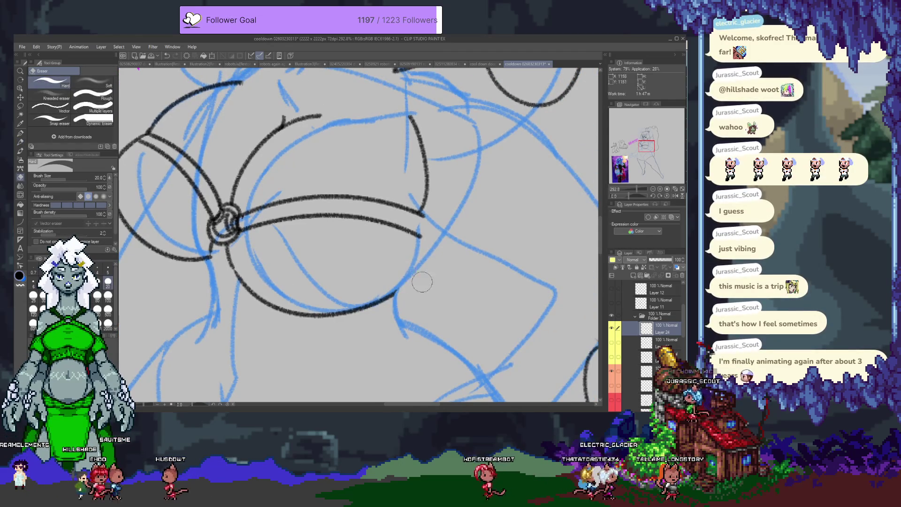
Step: Ink the right cup's double outer edge and the band's right end
{"action": "key", "text": "p"}
{"action": "left_click_drag", "start_coordinate": [415, 215], "coordinate": [385, 314]}
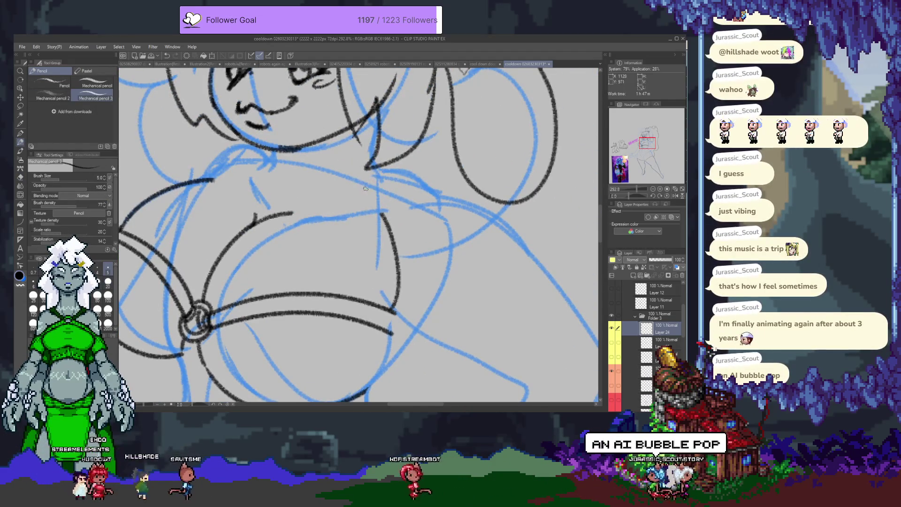
{"action": "left_click_drag", "start_coordinate": [371, 215], "coordinate": [346, 192]}
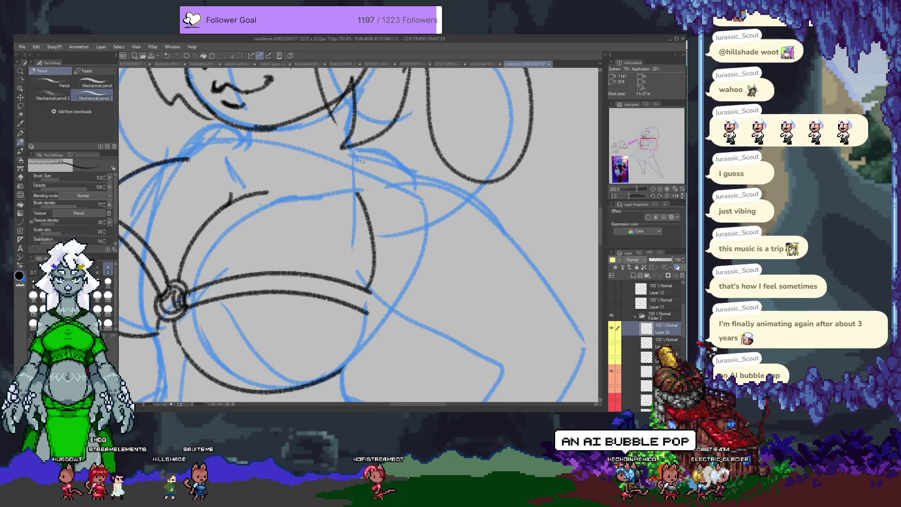
{"action": "mouse_move", "coordinate": [355, 153]}
{"action": "left_mouse_down"}
{"action": "mouse_move", "coordinate": [368, 204]}
{"action": "mouse_move", "coordinate": [361, 183]}
{"action": "left_mouse_up"}
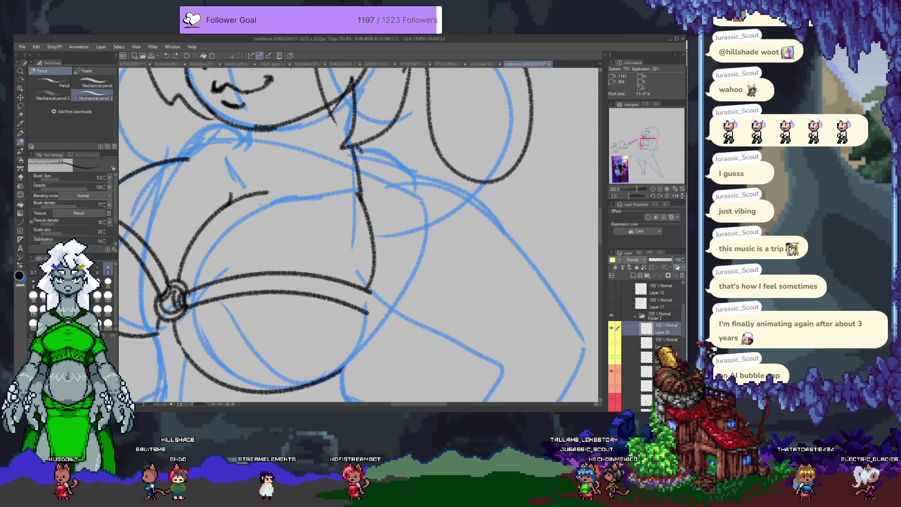
{"action": "left_click_drag", "start_coordinate": [367, 152], "coordinate": [376, 212]}
{"action": "mouse_move", "coordinate": [378, 266]}
{"action": "left_mouse_down"}
{"action": "mouse_move", "coordinate": [371, 293]}
{"action": "mouse_move", "coordinate": [400, 223]}
{"action": "left_mouse_up"}
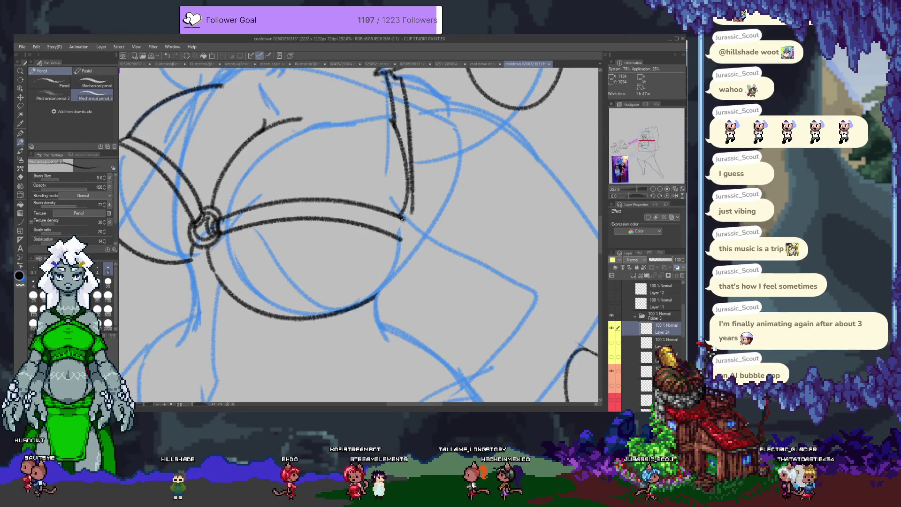
{"action": "left_click_drag", "start_coordinate": [402, 221], "coordinate": [406, 232]}
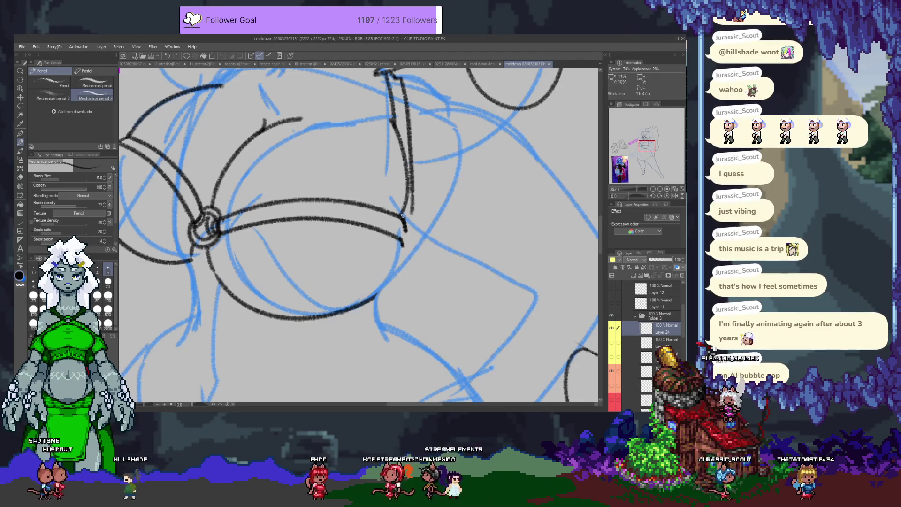
{"action": "left_click_drag", "start_coordinate": [399, 240], "coordinate": [405, 218]}
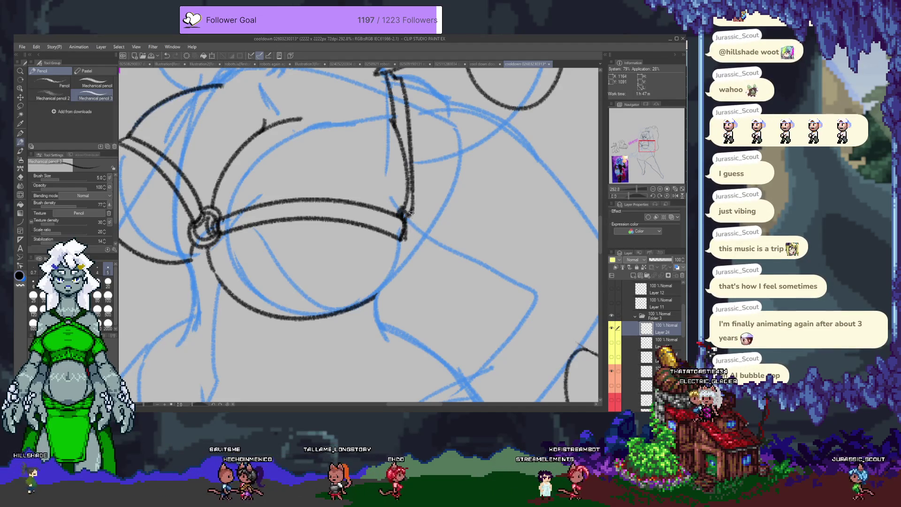
{"action": "left_click_drag", "start_coordinate": [409, 212], "coordinate": [411, 240]}
{"action": "key", "text": "ctrl+z"}
{"action": "left_click_drag", "start_coordinate": [410, 210], "coordinate": [408, 238]}
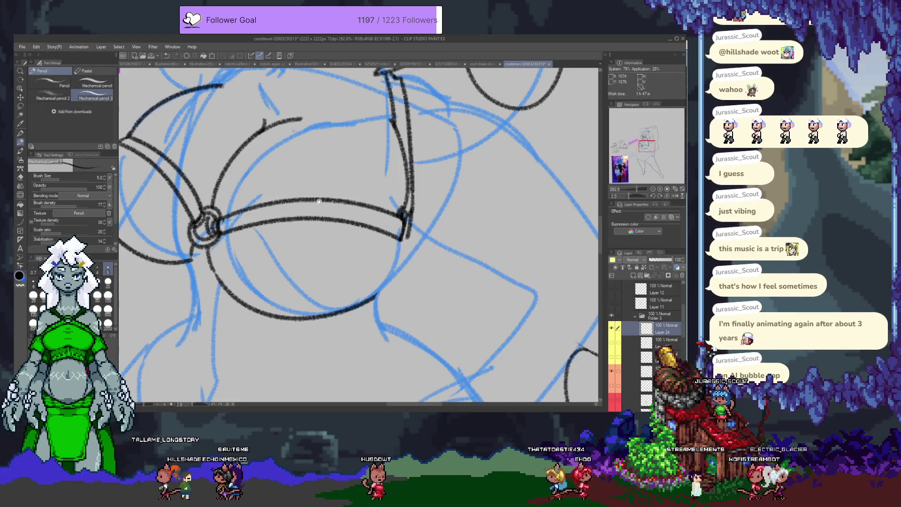
Step: Add thin detail lines inside the right cup
{"action": "left_click_drag", "start_coordinate": [402, 178], "coordinate": [477, 233]}
{"action": "left_click_drag", "start_coordinate": [337, 202], "coordinate": [315, 253]}
{"action": "key", "text": "ctrl+z"}
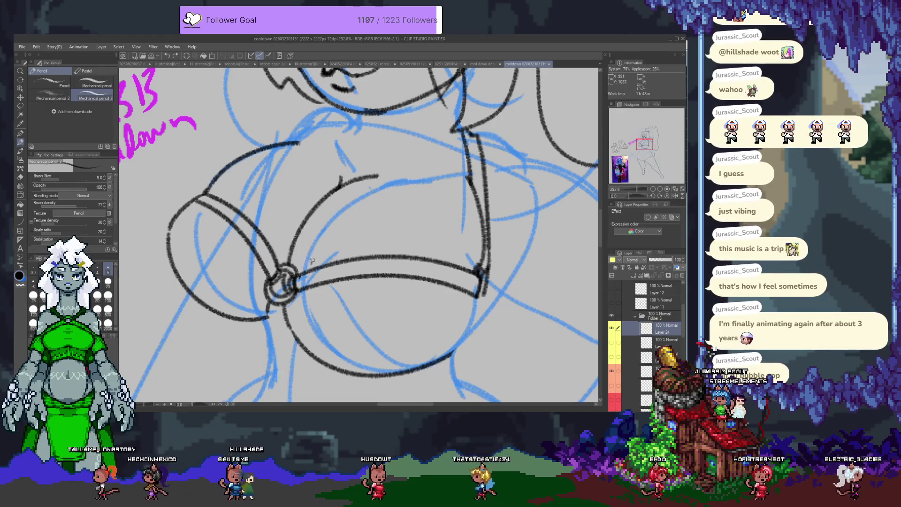
{"action": "left_click_drag", "start_coordinate": [312, 257], "coordinate": [364, 198]}
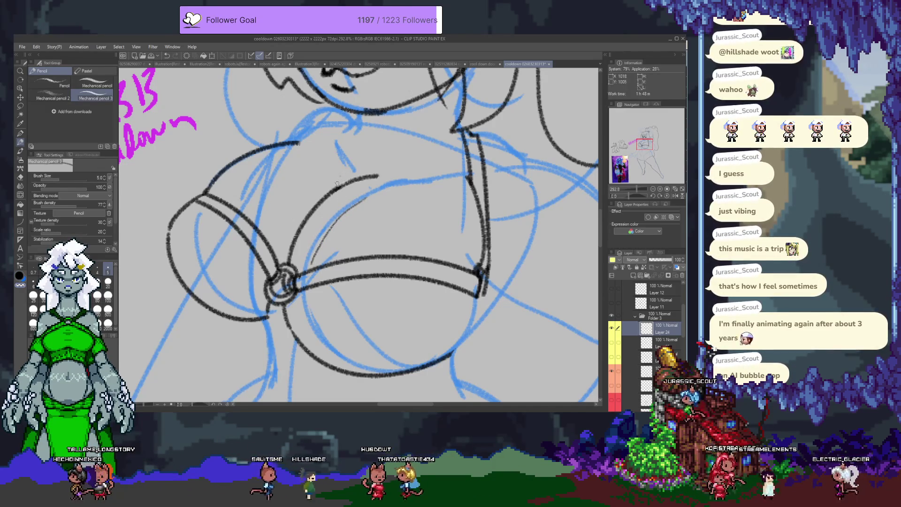
{"action": "left_click_drag", "start_coordinate": [347, 197], "coordinate": [346, 212]}
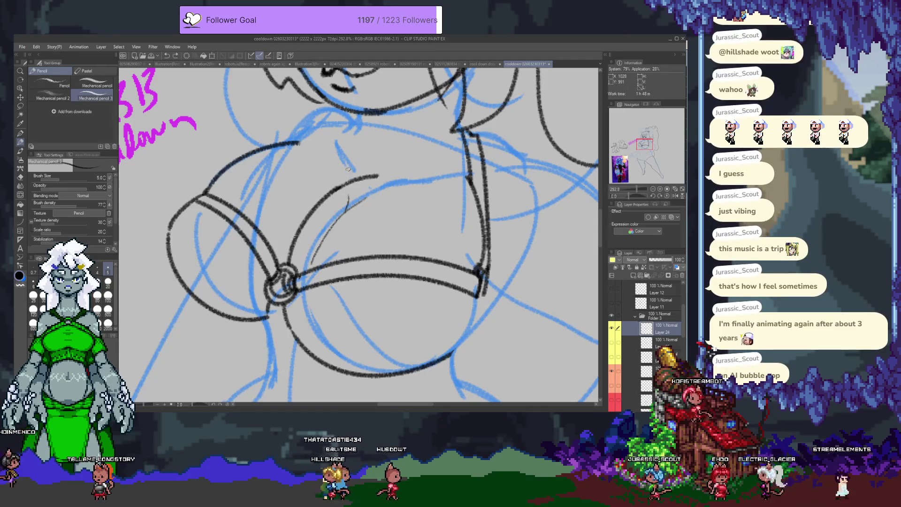
{"action": "left_click_drag", "start_coordinate": [294, 146], "coordinate": [360, 177]}
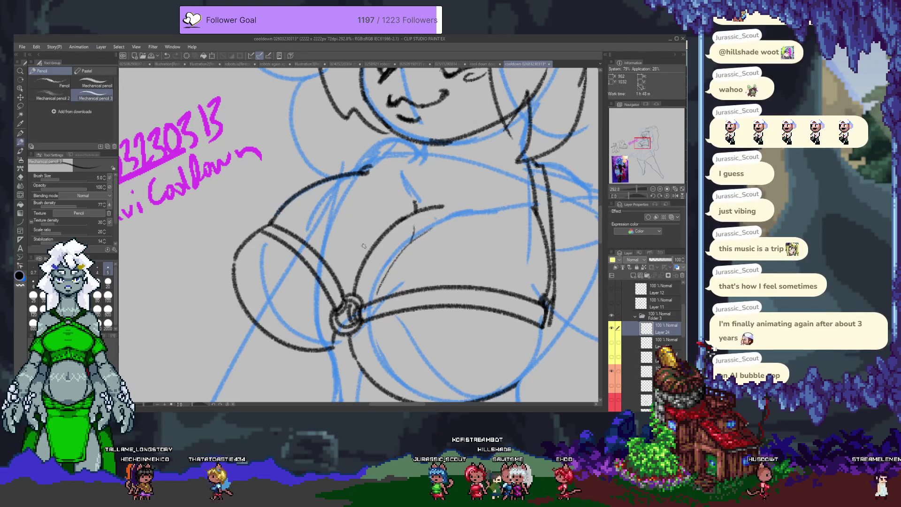
{"action": "left_click_drag", "start_coordinate": [326, 290], "coordinate": [306, 186]}
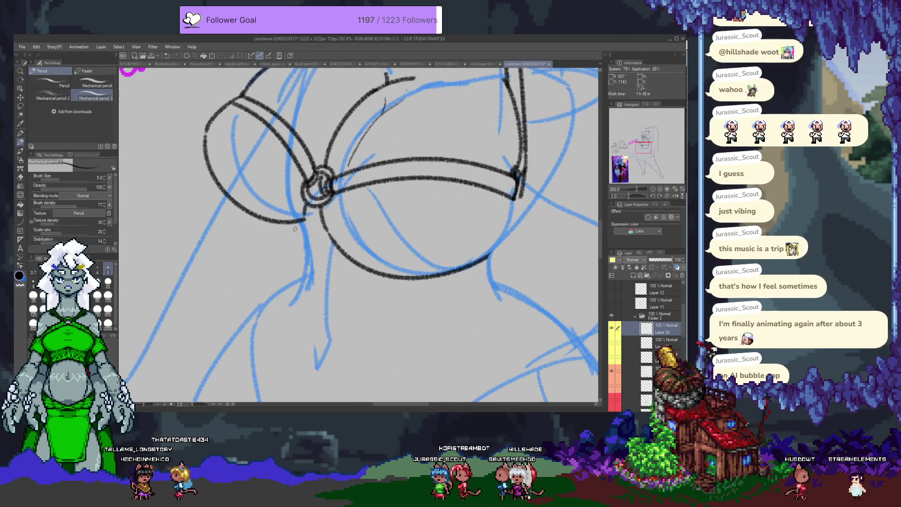
Step: Check the whole figure, then trace a faint line along the left cup's upper band
{"action": "scroll", "coordinate": [299, 224], "scroll_direction": "down", "scroll_amount": 2}
{"action": "scroll", "coordinate": [299, 225], "scroll_direction": "down", "scroll_amount": 2}
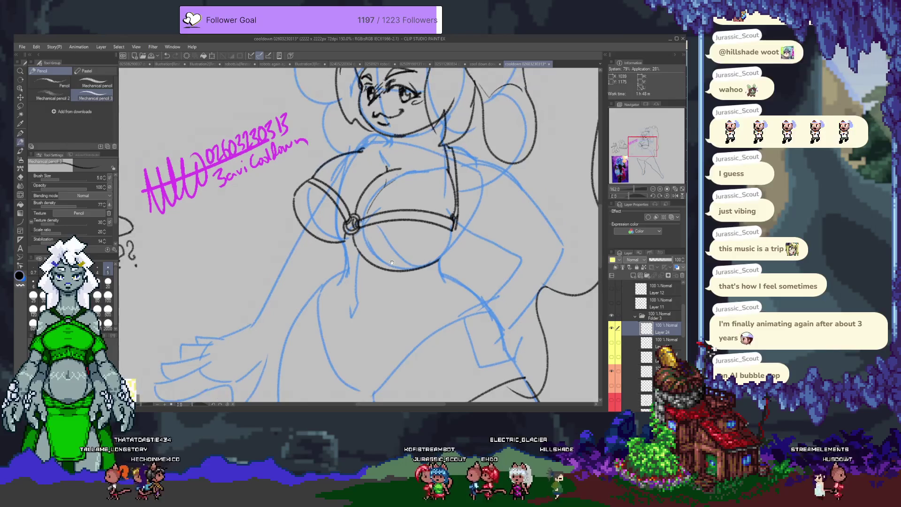
{"action": "left_click_drag", "start_coordinate": [416, 264], "coordinate": [413, 212]}
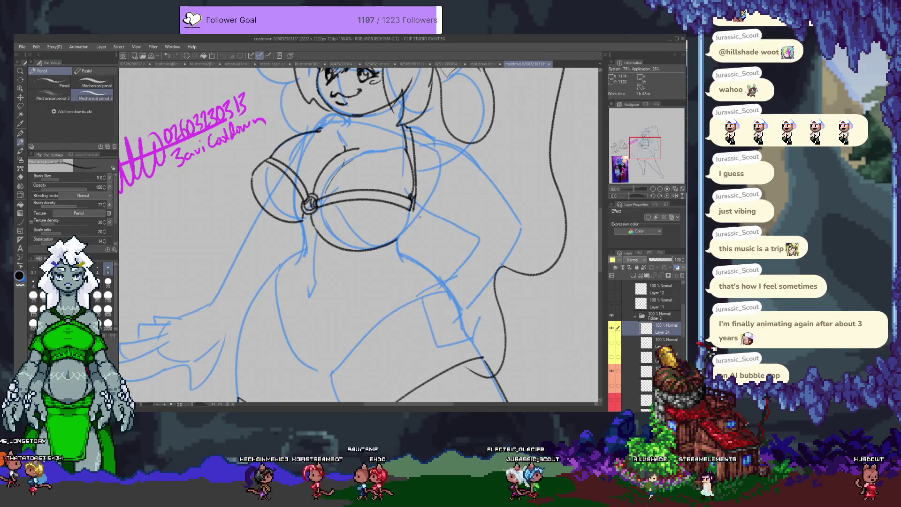
{"action": "scroll", "coordinate": [430, 121], "scroll_direction": "up", "scroll_amount": 1}
{"action": "scroll", "coordinate": [430, 121], "scroll_direction": "up", "scroll_amount": 1}
{"action": "left_click_drag", "start_coordinate": [239, 116], "coordinate": [390, 124]}
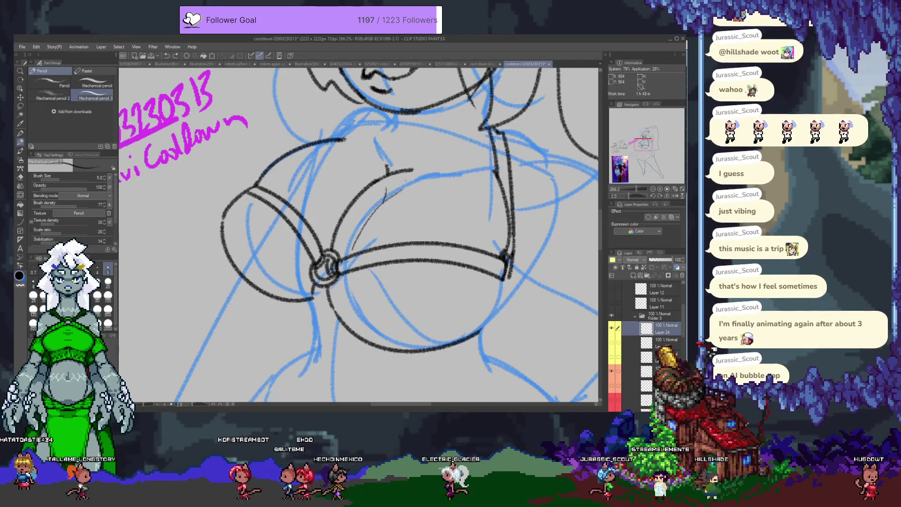
{"action": "key", "text": "ctrl+z"}
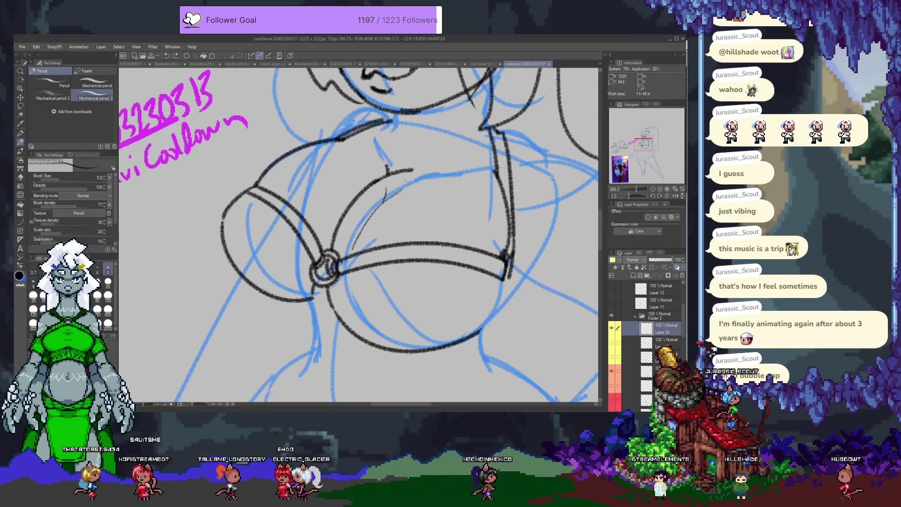
{"action": "left_click_drag", "start_coordinate": [323, 155], "coordinate": [301, 193]}
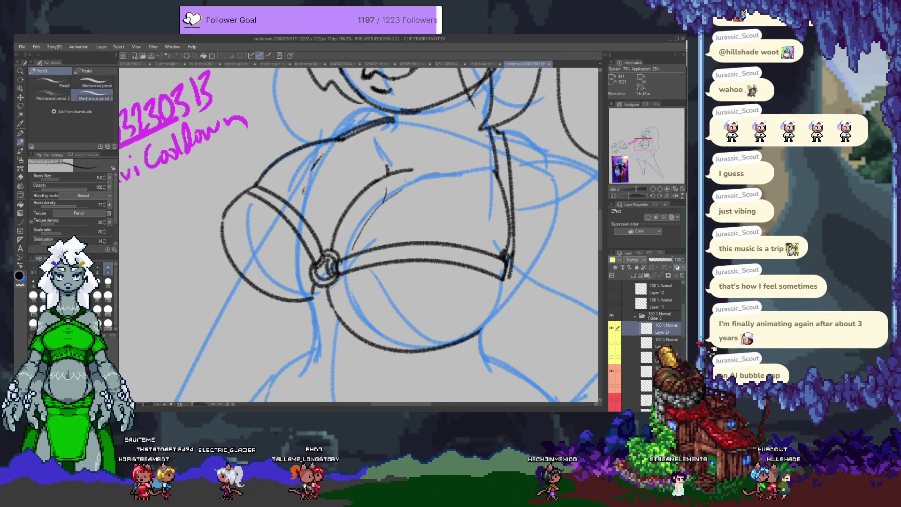
{"action": "key", "text": "ctrl+z"}
{"action": "key", "text": "ctrl+z"}
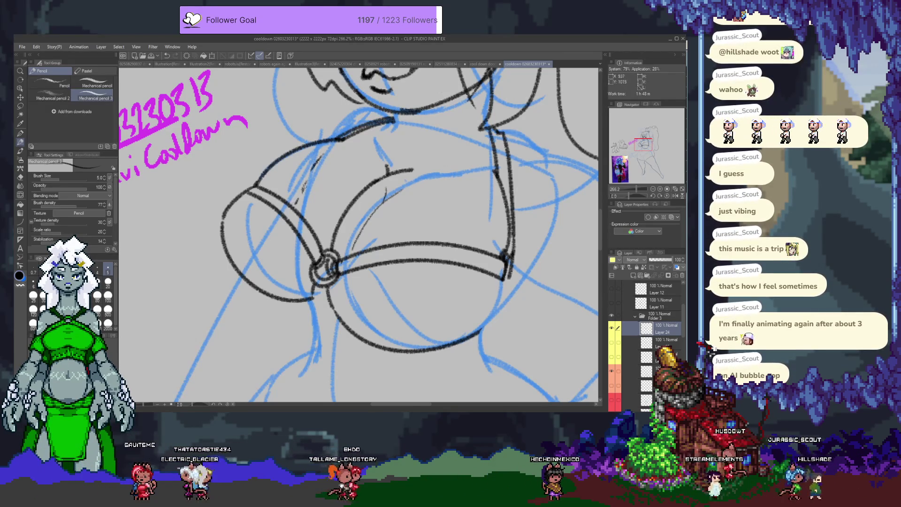
{"action": "left_click_drag", "start_coordinate": [327, 142], "coordinate": [291, 192]}
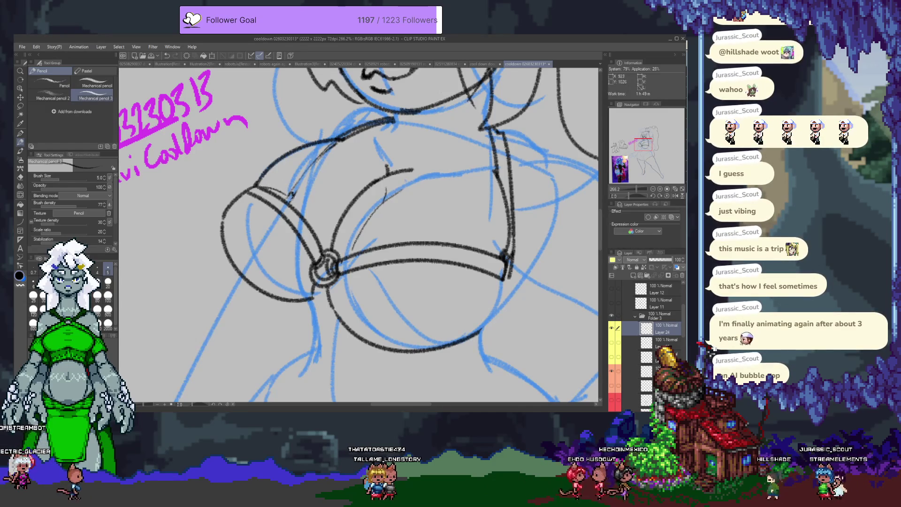
Step: Extend the band's right end and reinforce the cup's right edge with short strokes
{"action": "scroll", "coordinate": [359, 234], "scroll_direction": "right", "scroll_amount": 2}
{"action": "scroll", "coordinate": [371, 130], "scroll_direction": "right", "scroll_amount": 2}
{"action": "scroll", "coordinate": [364, 161], "scroll_direction": "down", "scroll_amount": 1}
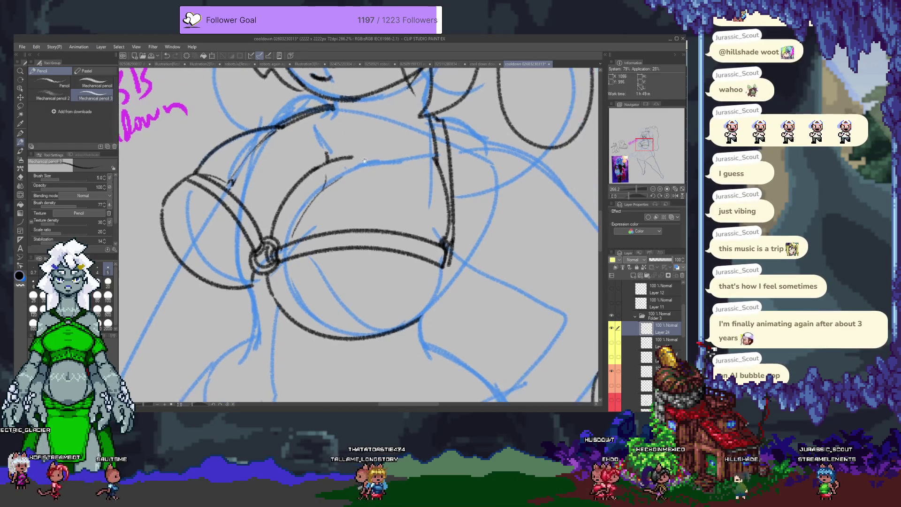
{"action": "left_click_drag", "start_coordinate": [351, 158], "coordinate": [357, 158]}
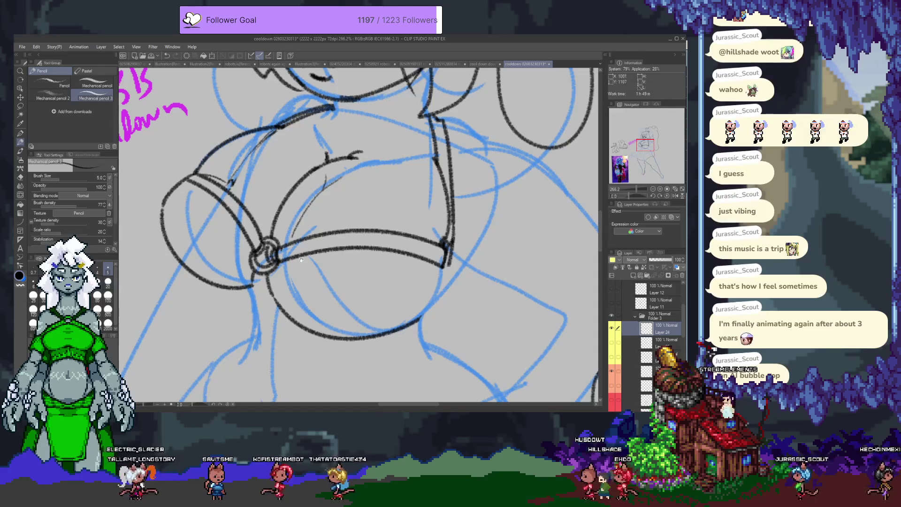
{"action": "left_click_drag", "start_coordinate": [302, 260], "coordinate": [241, 212]}
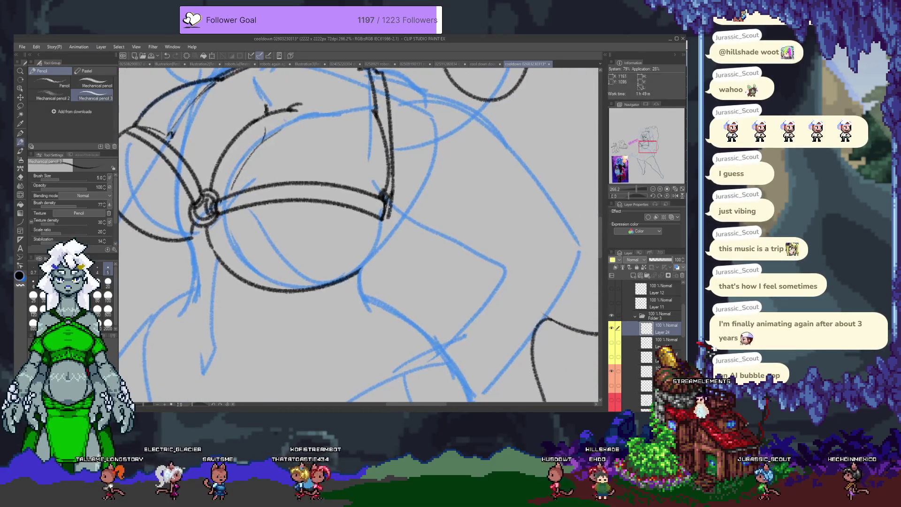
{"action": "left_click_drag", "start_coordinate": [388, 221], "coordinate": [405, 220]}
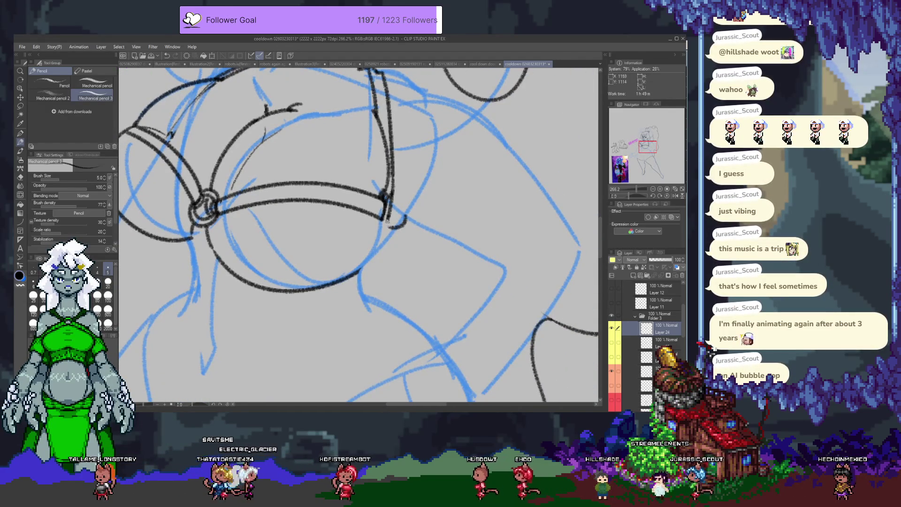
{"action": "key", "text": "ctrl+z"}
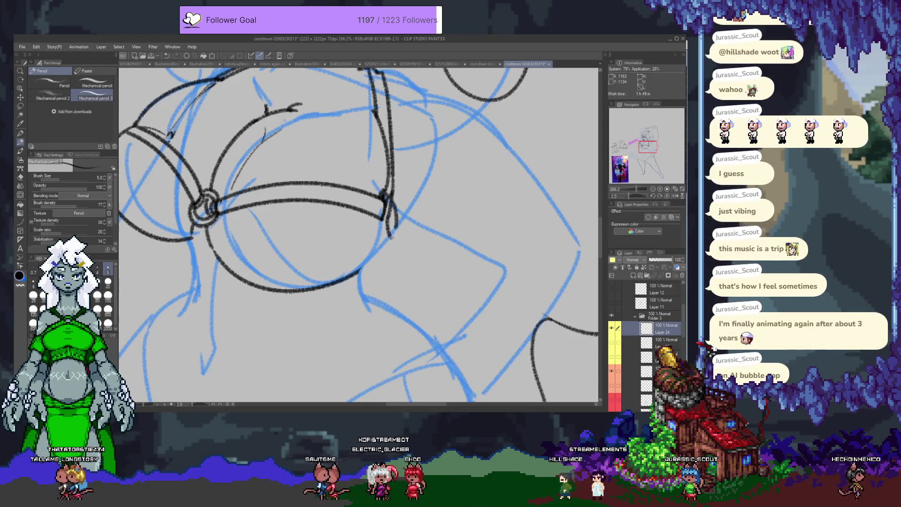
{"action": "left_click_drag", "start_coordinate": [399, 222], "coordinate": [389, 237]}
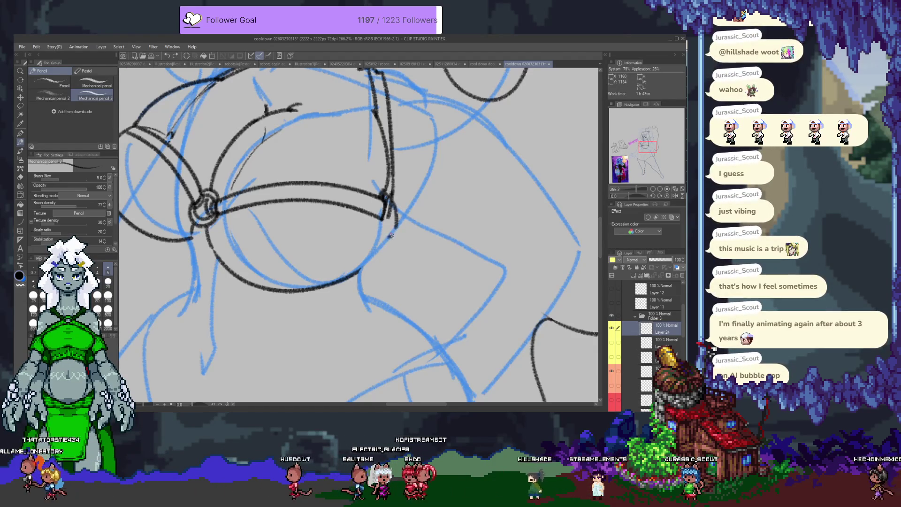
{"action": "left_click_drag", "start_coordinate": [389, 207], "coordinate": [387, 237]}
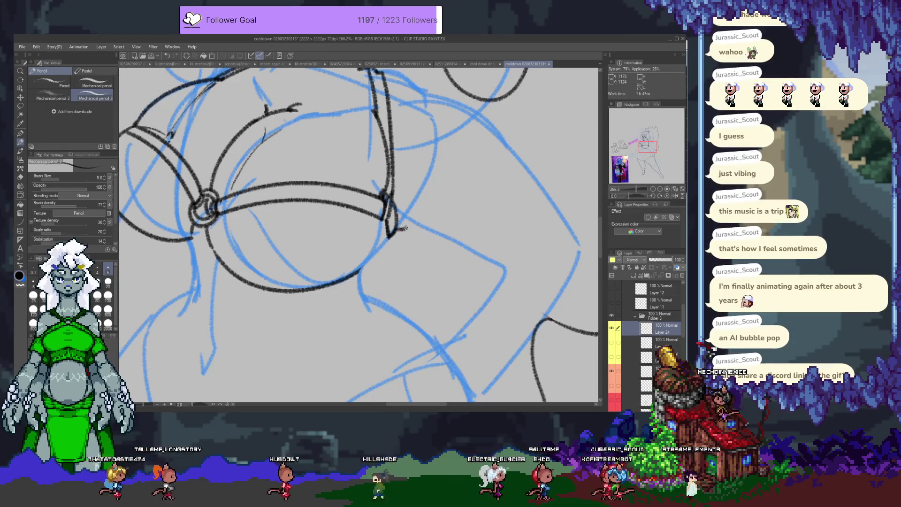
{"action": "left_click_drag", "start_coordinate": [407, 221], "coordinate": [382, 253]}
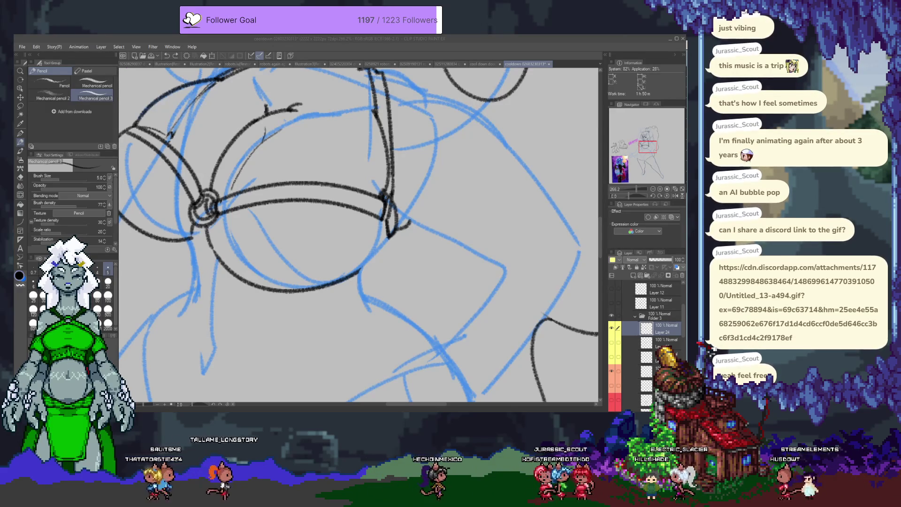
Step: Switch to Aseprite showing the AI bubble sprite
{"action": "key", "text": "alt+Tab"}
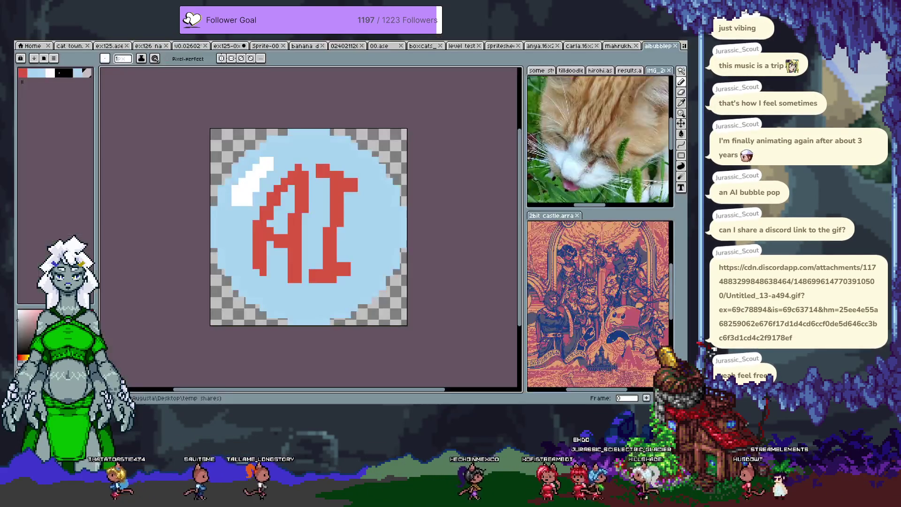
Step: Show the bubble-pop frame in Aseprite, then go back to Clip Studio Paint
{"action": "key", "text": "Return"}
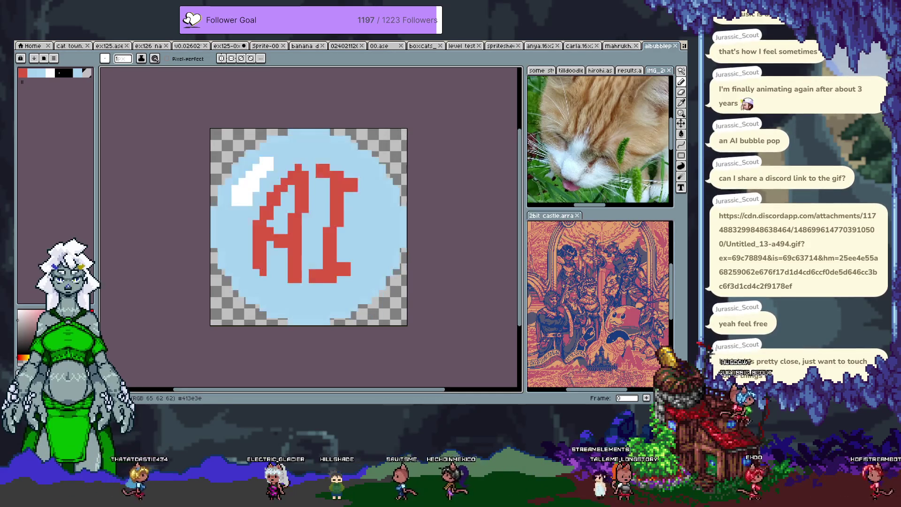
{"action": "key", "text": "alt+Tab"}
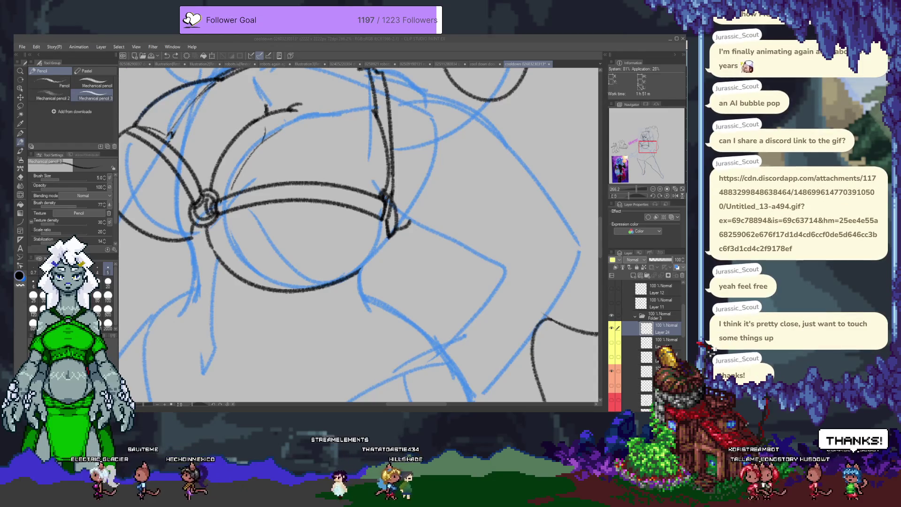
Step: Draw one short Mechanical pencil stroke along the cup's lower right edge
{"action": "left_click", "coordinate": [384, 238]}
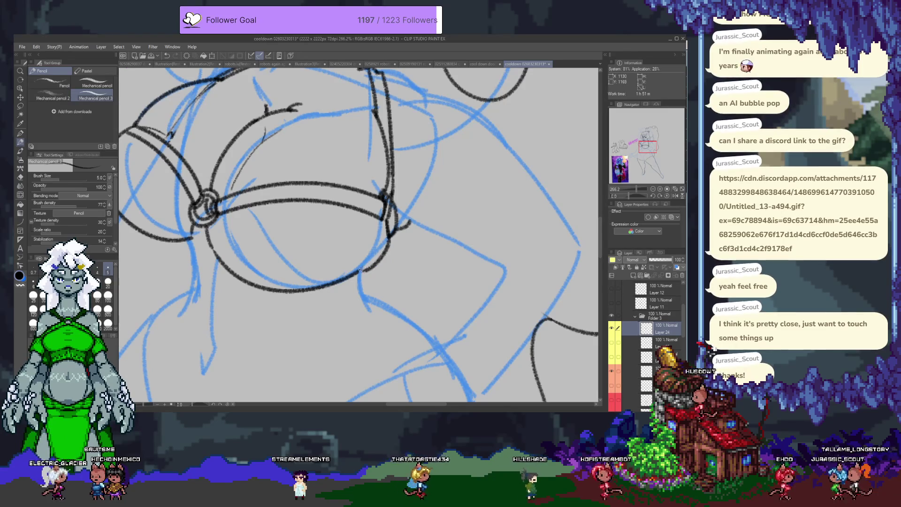
{"action": "left_click_drag", "start_coordinate": [376, 257], "coordinate": [355, 277]}
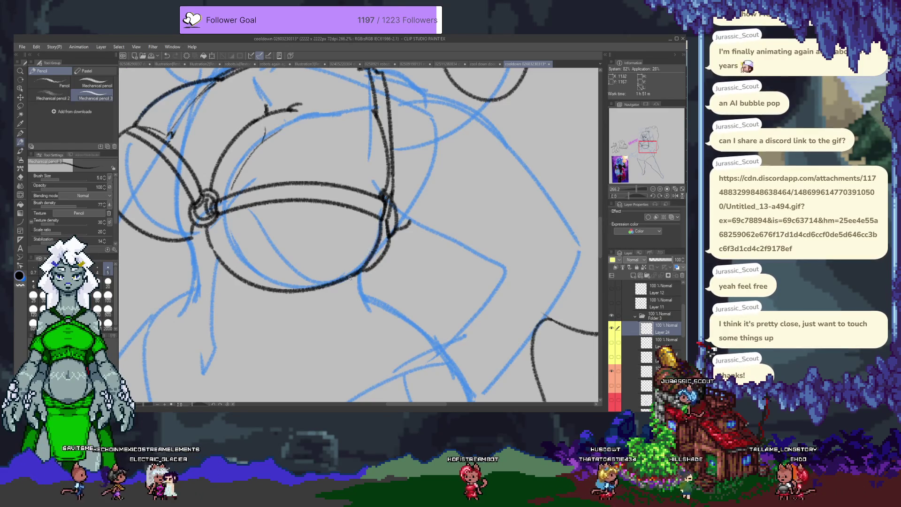
{"action": "scroll", "coordinate": [346, 273], "scroll_direction": "left", "scroll_amount": 3}
{"action": "scroll", "coordinate": [336, 261], "scroll_direction": "up", "scroll_amount": 1}
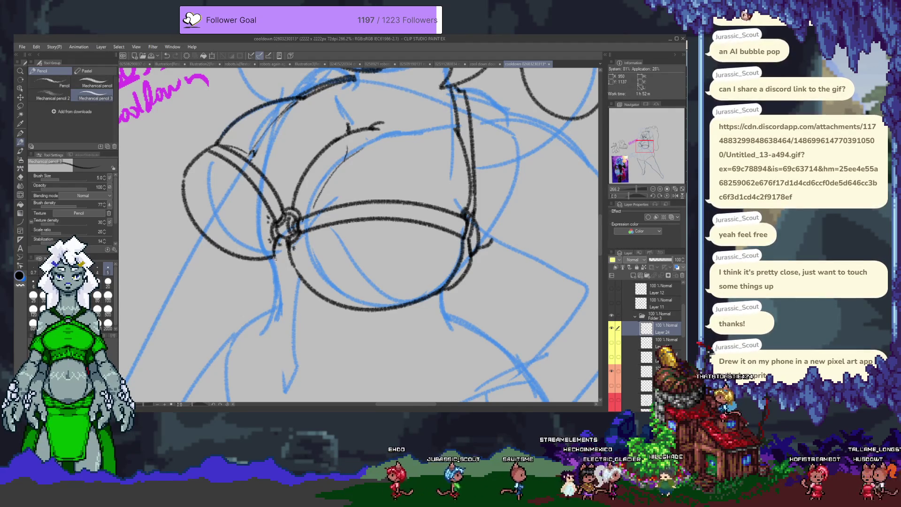
{"action": "left_click_drag", "start_coordinate": [276, 258], "coordinate": [288, 254]}
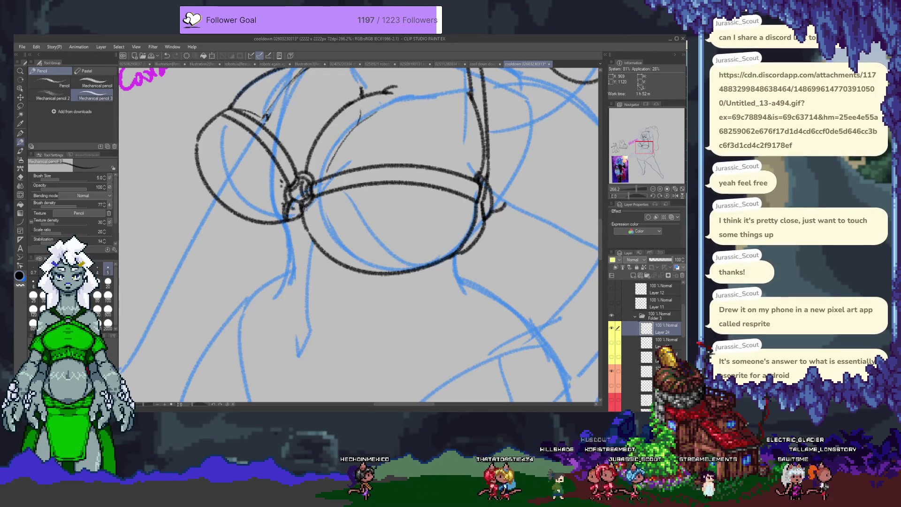
{"action": "left_click_drag", "start_coordinate": [322, 268], "coordinate": [338, 272]}
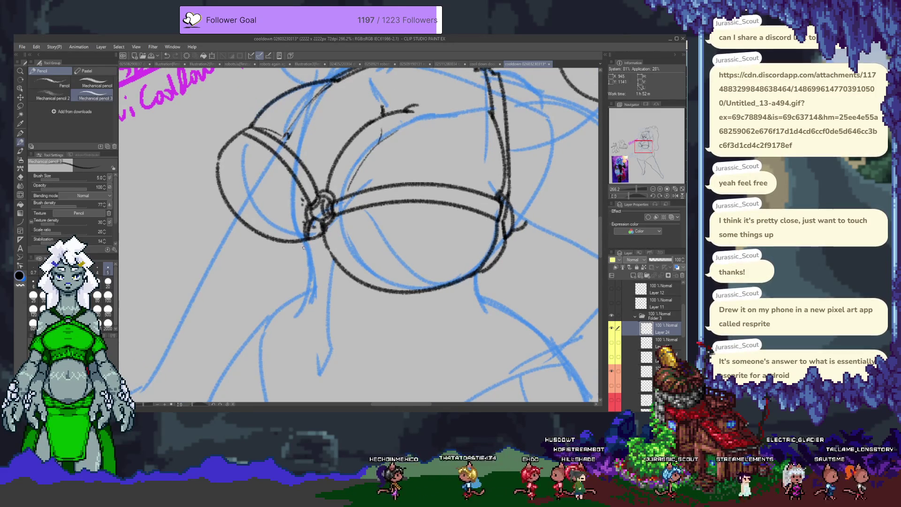
{"action": "left_click_drag", "start_coordinate": [349, 290], "coordinate": [333, 227]}
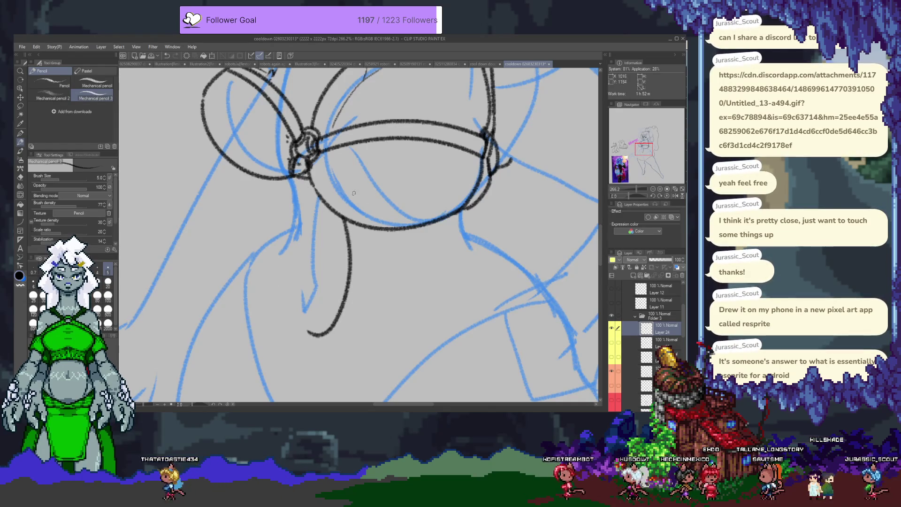
Step: Ink a line running down from below the right cup, then undo its lower part
{"action": "left_click_drag", "start_coordinate": [306, 187], "coordinate": [264, 202]}
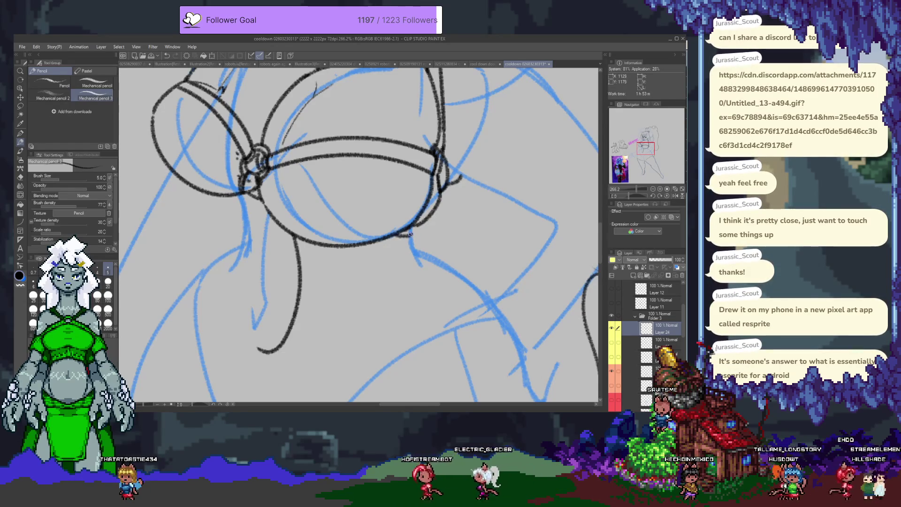
{"action": "mouse_move", "coordinate": [384, 238]}
{"action": "left_mouse_down"}
{"action": "mouse_move", "coordinate": [329, 252]}
{"action": "mouse_move", "coordinate": [358, 254]}
{"action": "mouse_move", "coordinate": [360, 243]}
{"action": "left_mouse_up"}
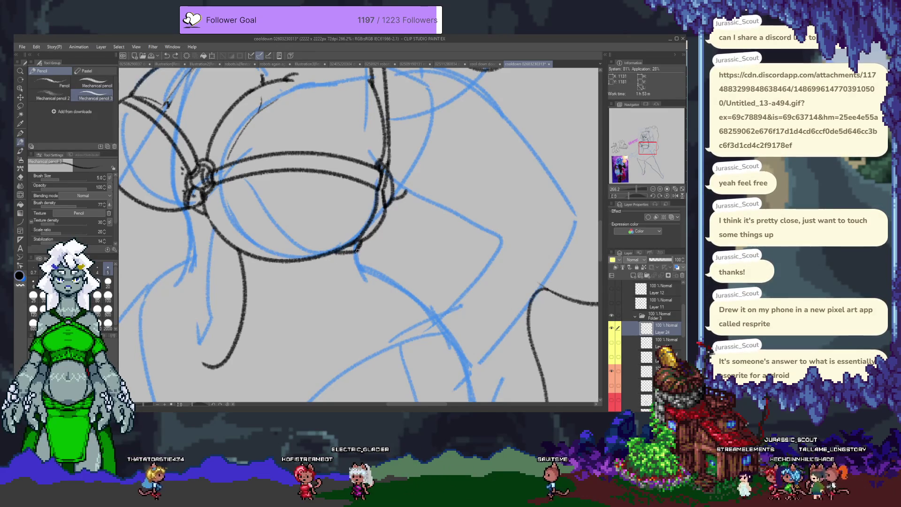
{"action": "left_click_drag", "start_coordinate": [356, 253], "coordinate": [377, 292]}
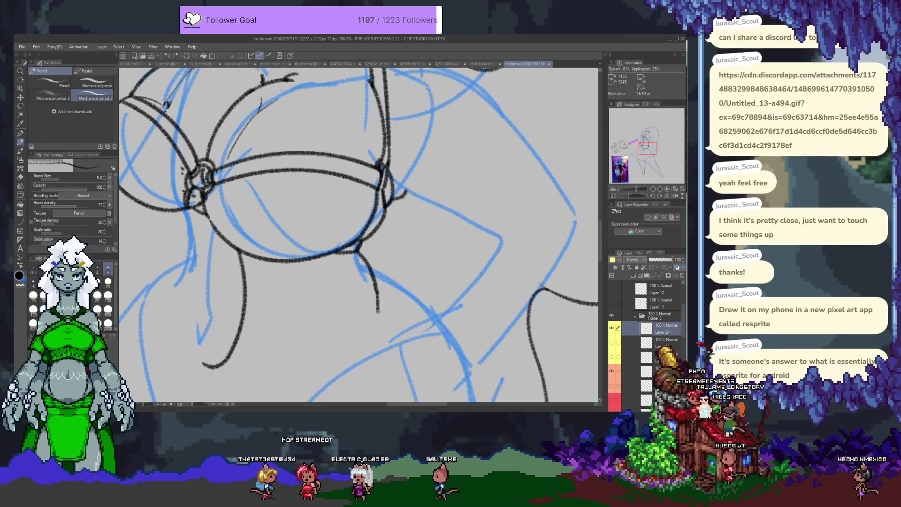
{"action": "left_click_drag", "start_coordinate": [300, 283], "coordinate": [386, 259]}
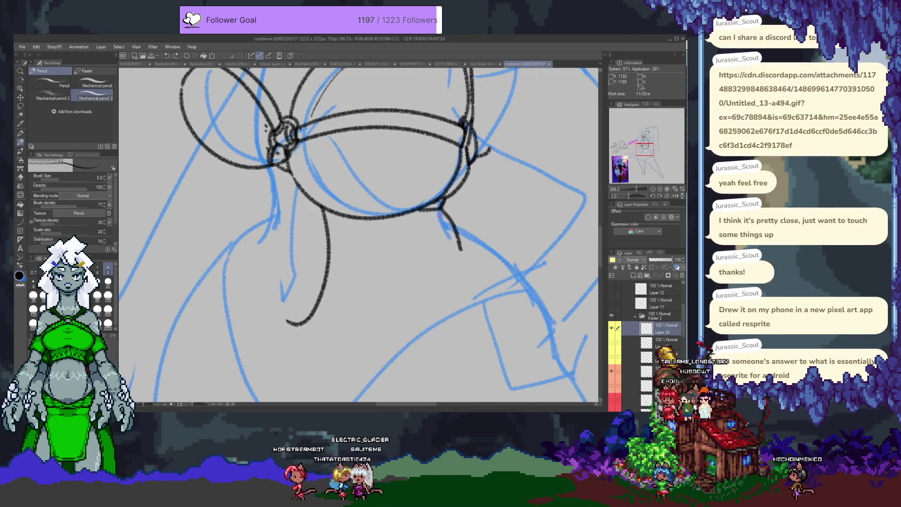
{"action": "key", "text": "ctrl+z"}
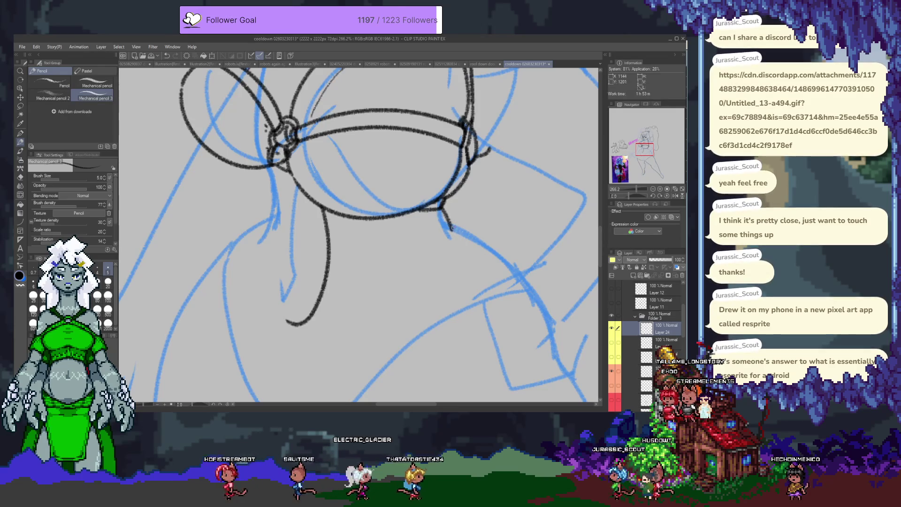
Step: Try the long left torso side contour three times, undoing each attempt
{"action": "mouse_move", "coordinate": [277, 173]}
{"action": "left_mouse_down"}
{"action": "mouse_move", "coordinate": [274, 275]}
{"action": "mouse_move", "coordinate": [288, 319]}
{"action": "left_mouse_up"}
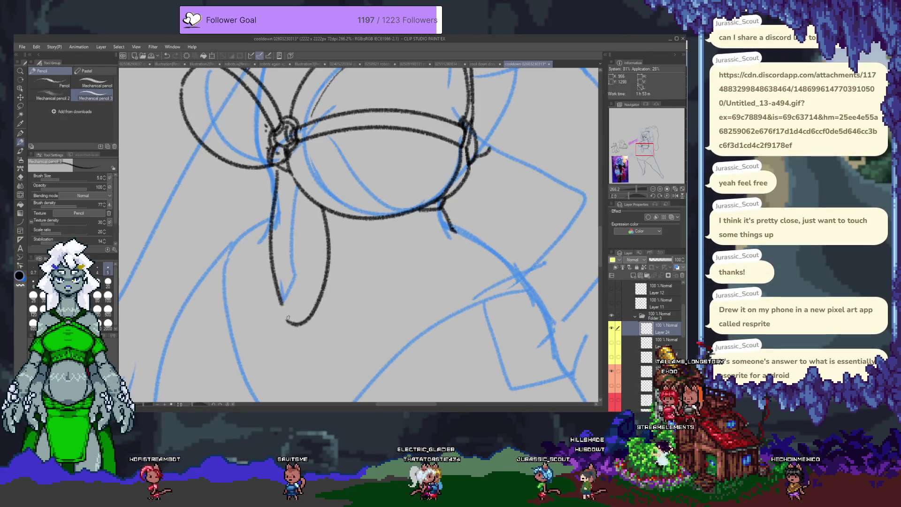
{"action": "key", "text": "ctrl+z"}
{"action": "left_click_drag", "start_coordinate": [277, 209], "coordinate": [269, 284]}
{"action": "key", "text": "ctrl+z"}
{"action": "key", "text": "ctrl+z"}
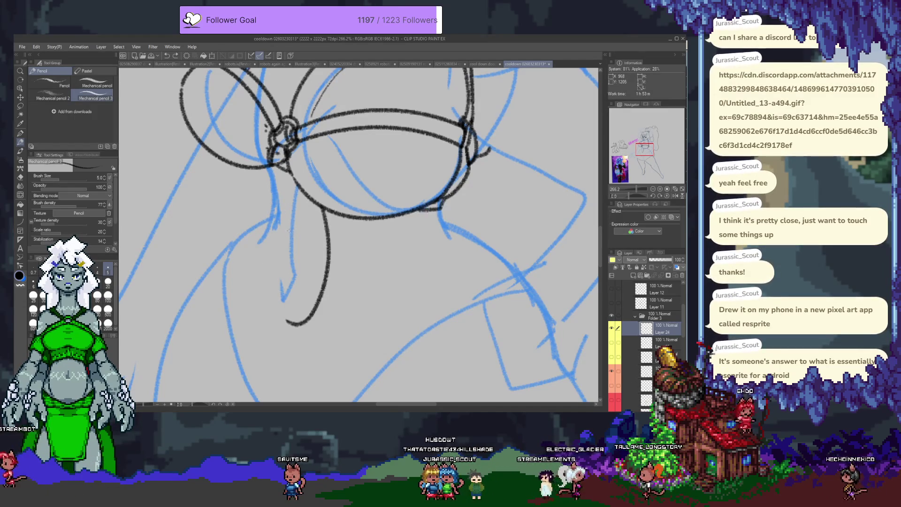
{"action": "left_click_drag", "start_coordinate": [275, 169], "coordinate": [282, 298]}
{"action": "key", "text": "ctrl+z"}
{"action": "key", "text": "e"}
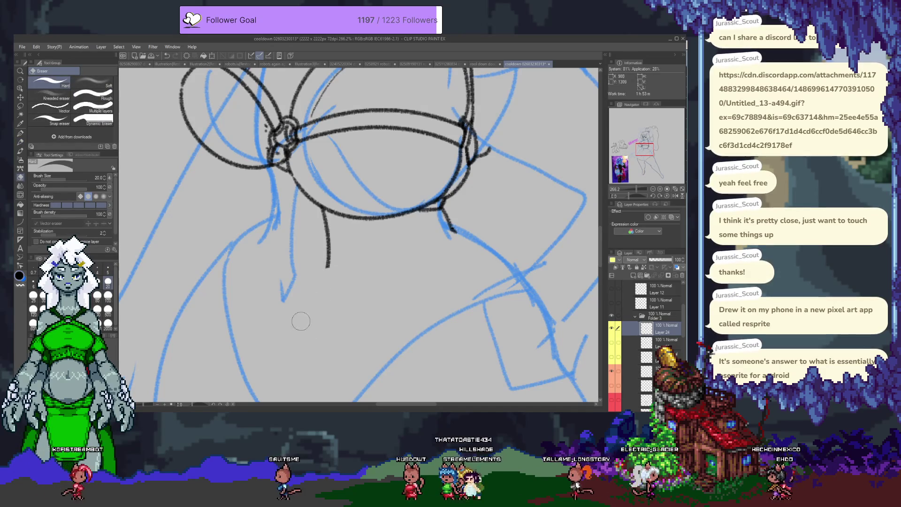
Step: Erase the short leftover trial stroke on the torso with the Hard eraser
{"action": "left_click_drag", "start_coordinate": [325, 216], "coordinate": [318, 284]}
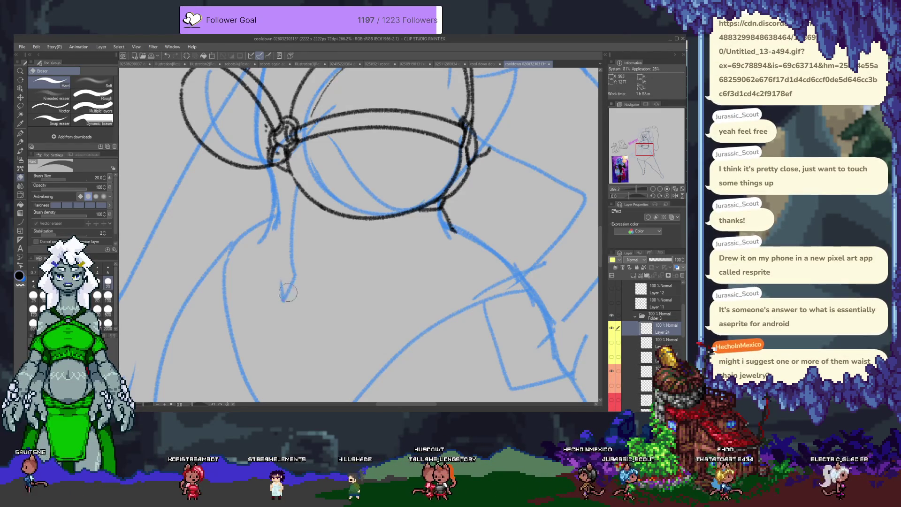
{"action": "left_click_drag", "start_coordinate": [316, 268], "coordinate": [338, 278]}
{"action": "key", "text": "p"}
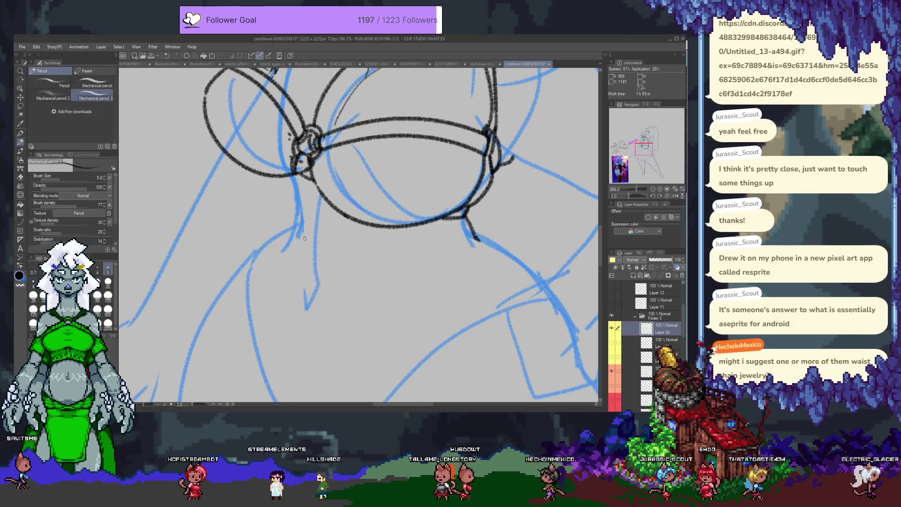
Step: Extend the inked right shoulder line with the Mechanical pencil
{"action": "left_click_drag", "start_coordinate": [301, 183], "coordinate": [265, 233]}
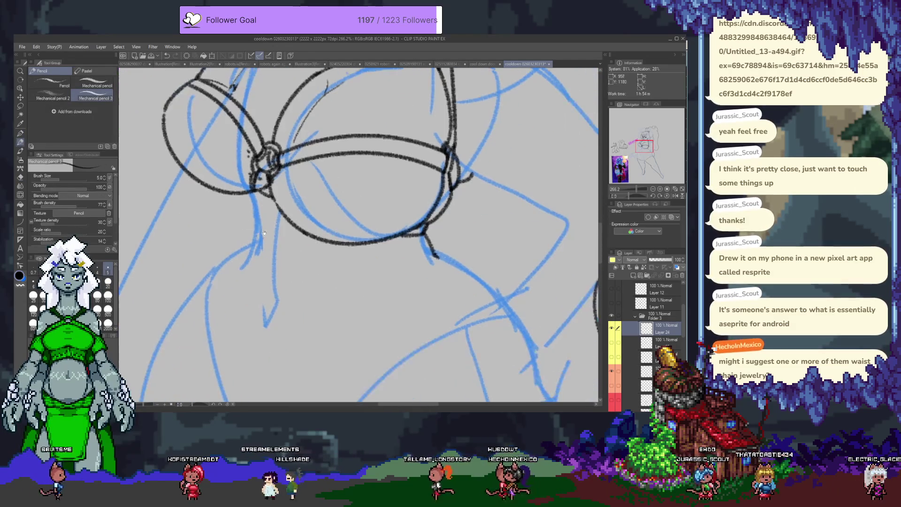
{"action": "mouse_move", "coordinate": [417, 236]}
{"action": "left_mouse_down"}
{"action": "mouse_move", "coordinate": [326, 282]}
{"action": "mouse_move", "coordinate": [321, 371]}
{"action": "left_mouse_up"}
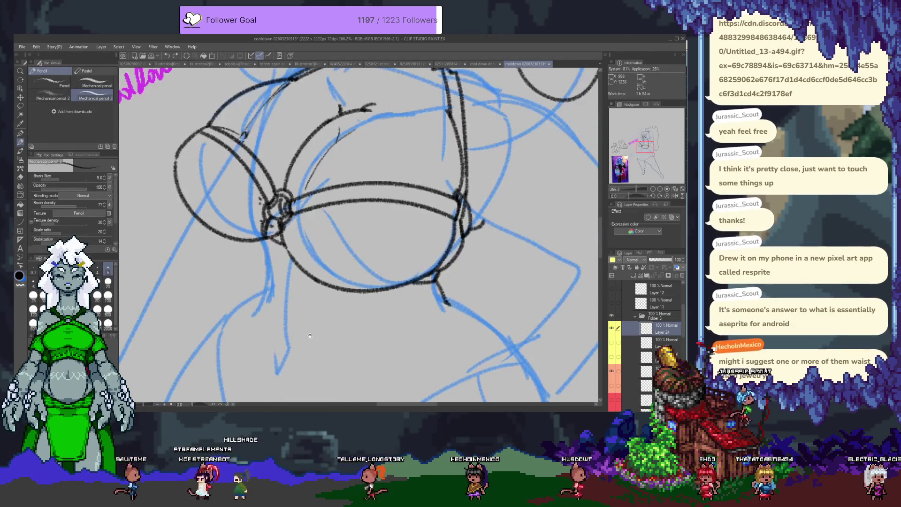
{"action": "left_click_drag", "start_coordinate": [299, 83], "coordinate": [319, 173]}
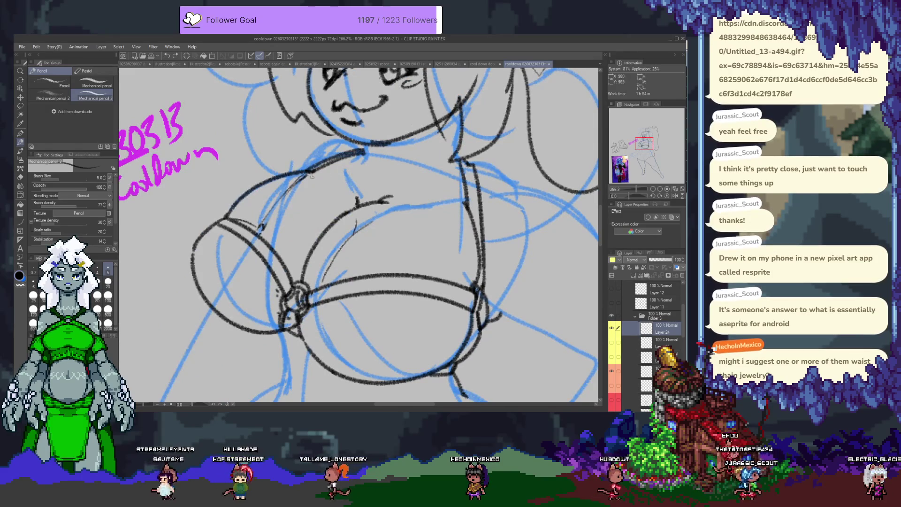
{"action": "left_click_drag", "start_coordinate": [351, 296], "coordinate": [258, 285]}
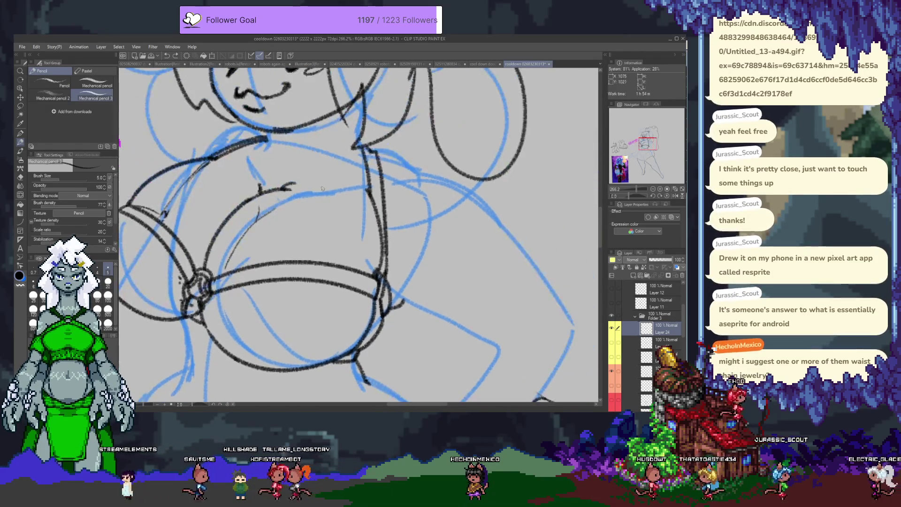
{"action": "left_click_drag", "start_coordinate": [410, 164], "coordinate": [424, 179]}
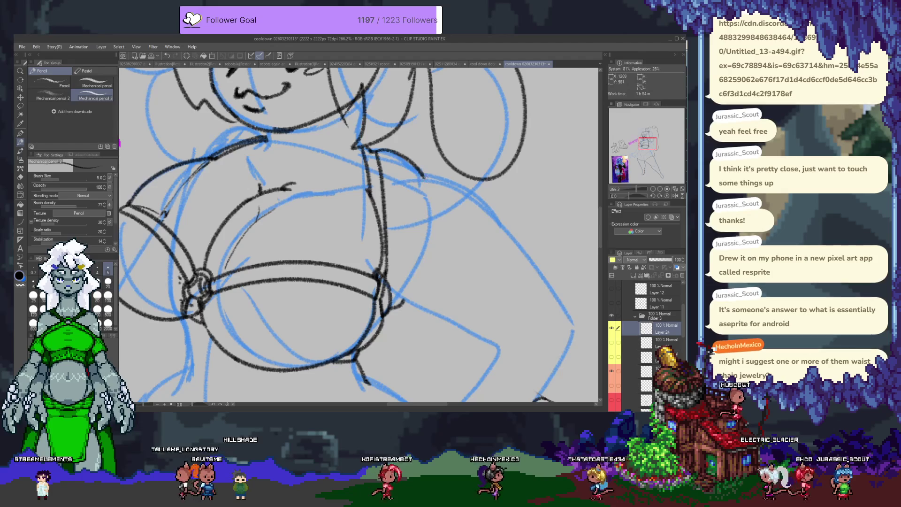
{"action": "left_click_drag", "start_coordinate": [385, 298], "coordinate": [331, 256]}
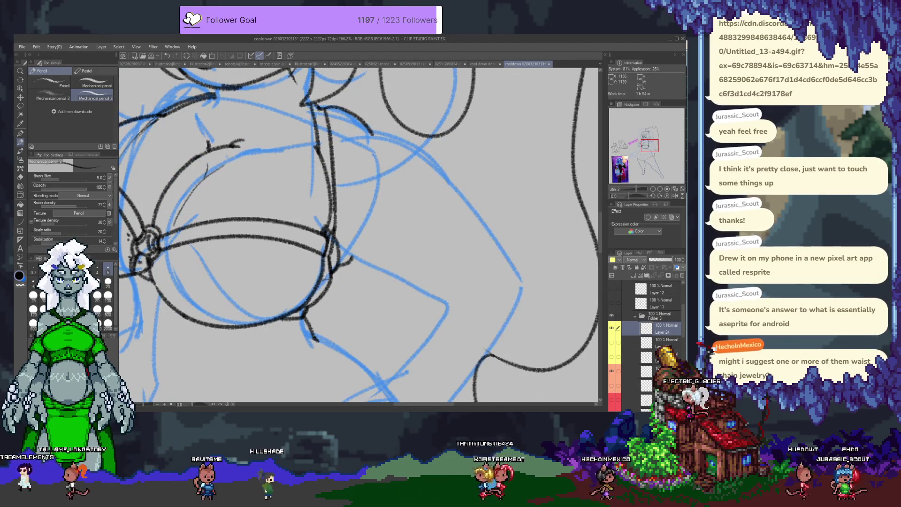
Step: Ink the chest's top curve, the collar's top edge, a line below the collar and a right-chest stroke
{"action": "left_click_drag", "start_coordinate": [256, 233], "coordinate": [319, 294]}
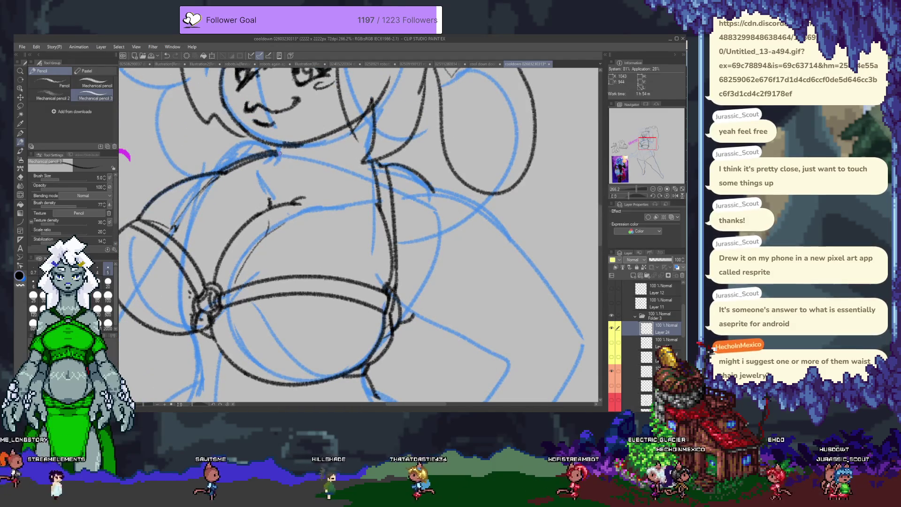
{"action": "left_click_drag", "start_coordinate": [279, 153], "coordinate": [390, 167]}
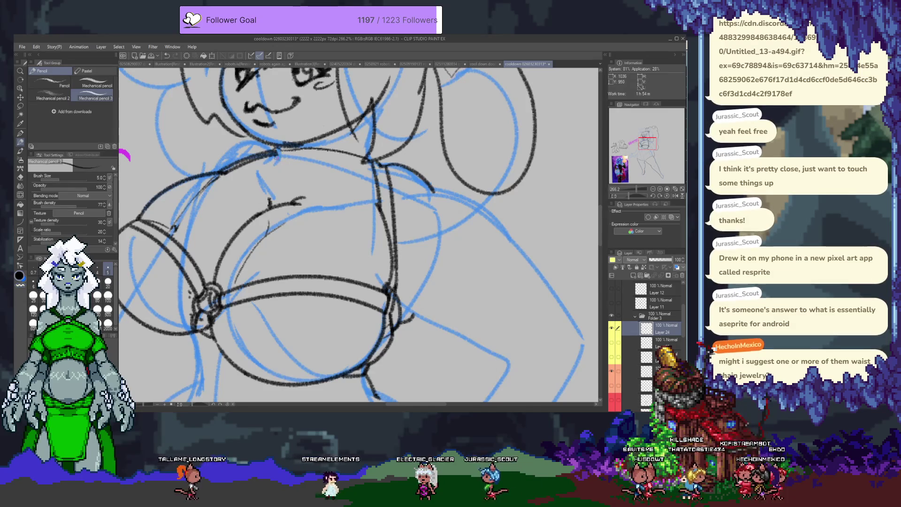
{"action": "left_click_drag", "start_coordinate": [277, 157], "coordinate": [293, 199]}
{"action": "left_click_drag", "start_coordinate": [278, 150], "coordinate": [316, 152]}
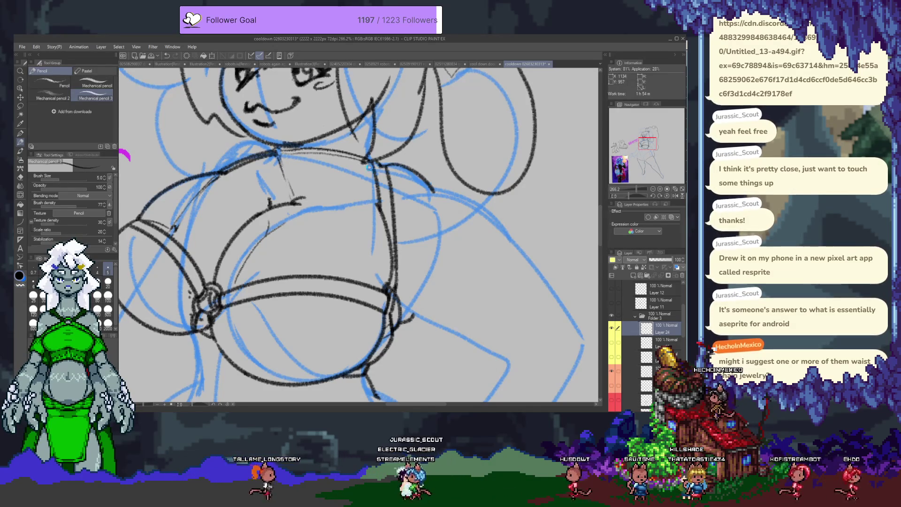
{"action": "mouse_move", "coordinate": [368, 174]}
{"action": "left_mouse_down"}
{"action": "mouse_move", "coordinate": [346, 202]}
{"action": "mouse_move", "coordinate": [393, 270]}
{"action": "left_mouse_up"}
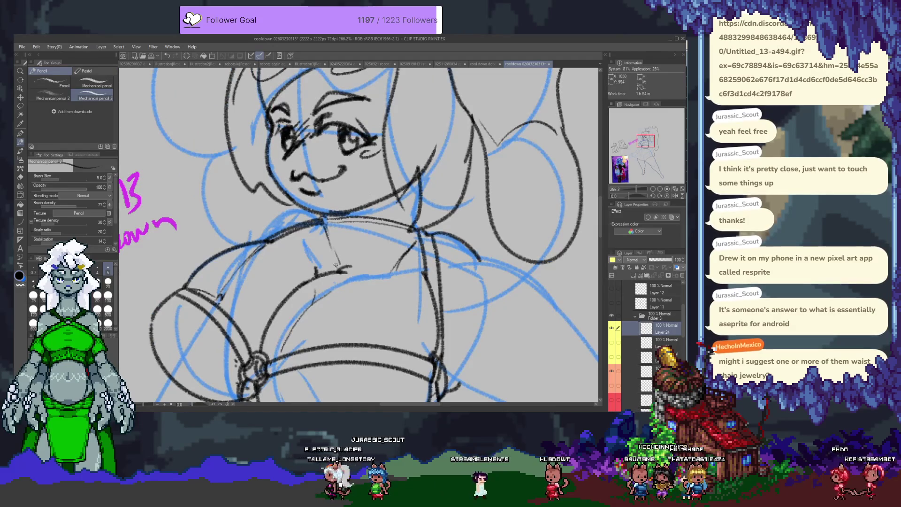
{"action": "scroll", "coordinate": [329, 244], "scroll_direction": "down", "scroll_amount": 1}
{"action": "scroll", "coordinate": [337, 226], "scroll_direction": "down", "scroll_amount": 1}
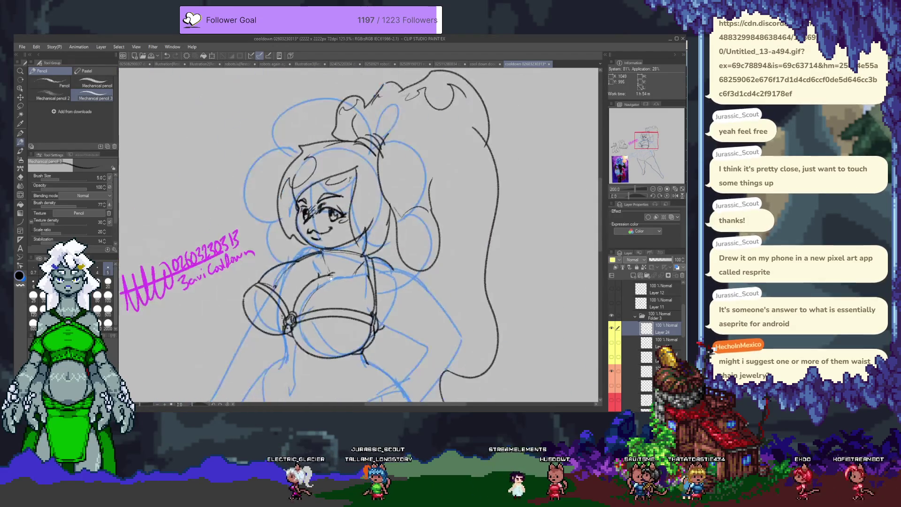
Step: Ink the left torso contour, undoing and redrawing it once
{"action": "scroll", "coordinate": [351, 208], "scroll_direction": "down", "scroll_amount": 1}
{"action": "left_click_drag", "start_coordinate": [303, 225], "coordinate": [293, 206]}
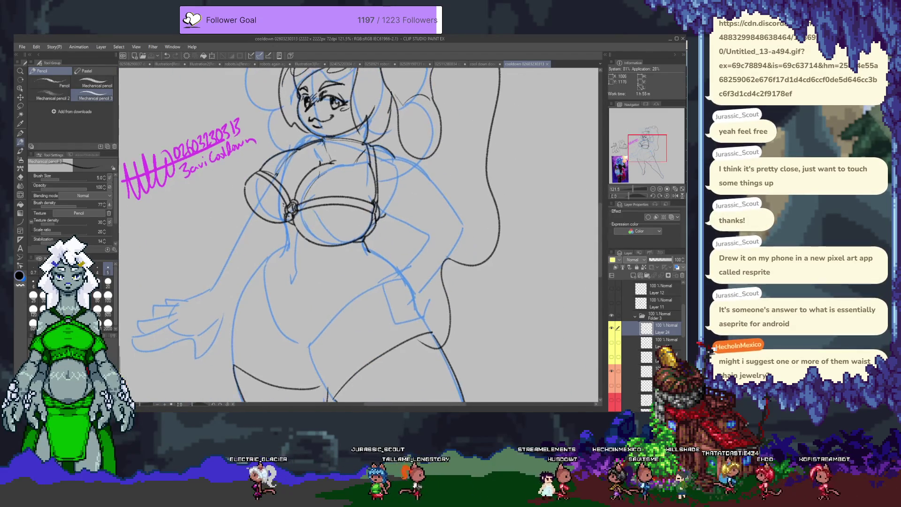
{"action": "left_click_drag", "start_coordinate": [279, 251], "coordinate": [282, 337]}
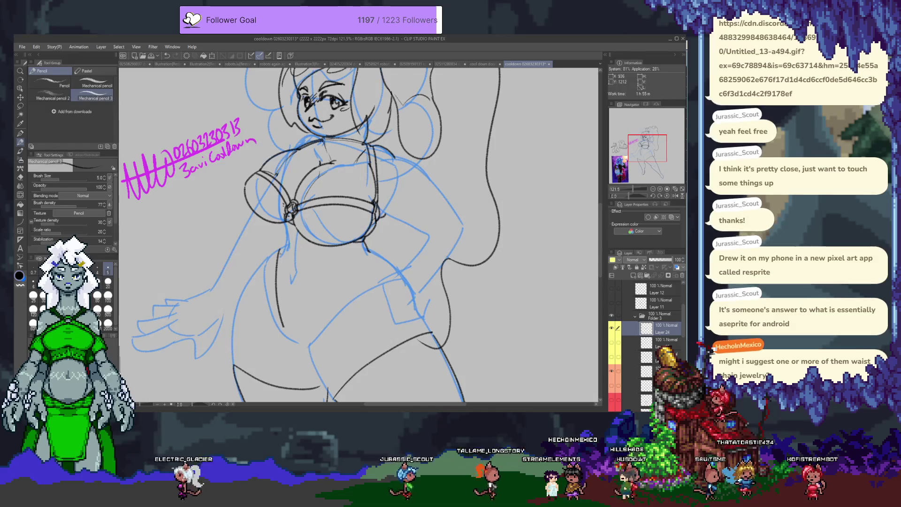
{"action": "key", "text": "ctrl+z"}
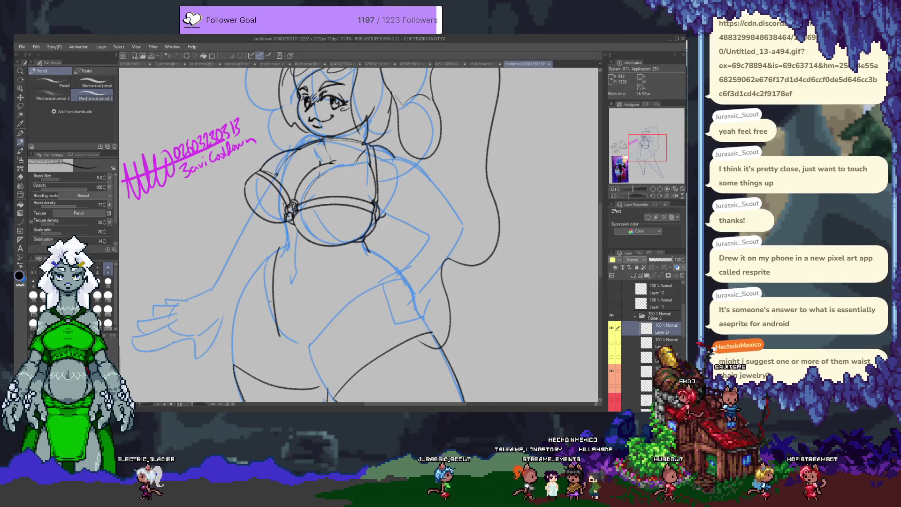
{"action": "mouse_move", "coordinate": [277, 250]}
{"action": "left_mouse_down"}
{"action": "mouse_move", "coordinate": [280, 329]}
{"action": "mouse_move", "coordinate": [300, 355]}
{"action": "left_mouse_up"}
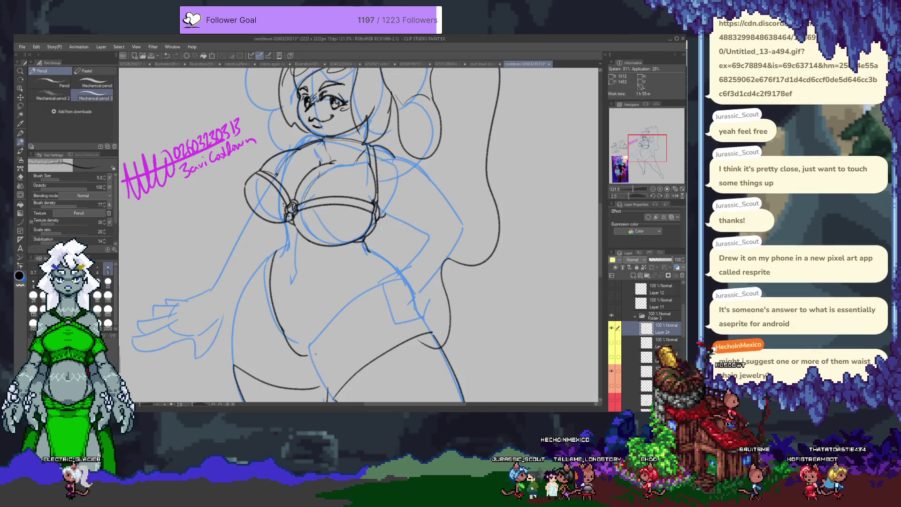
Step: Draw the diagonal strokes forming the V-shaped waistline
{"action": "left_click_drag", "start_coordinate": [317, 341], "coordinate": [386, 278]}
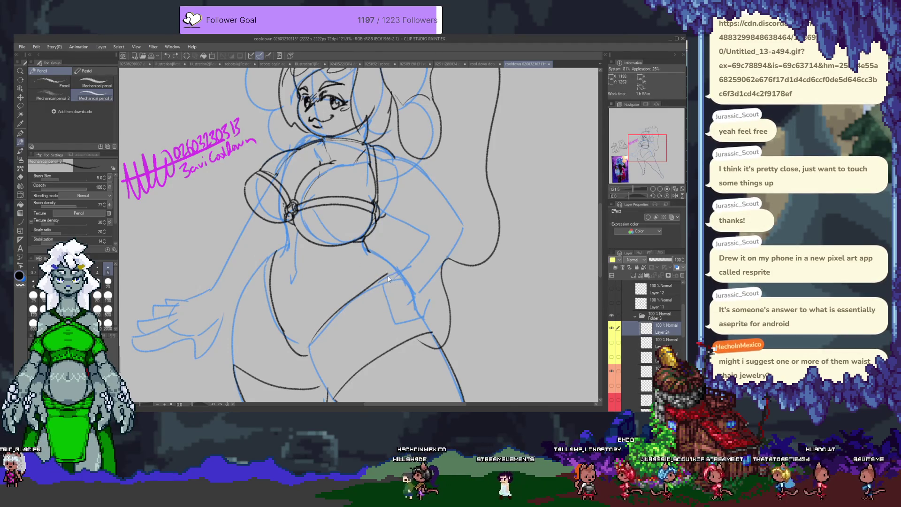
{"action": "left_click_drag", "start_coordinate": [379, 264], "coordinate": [387, 273]}
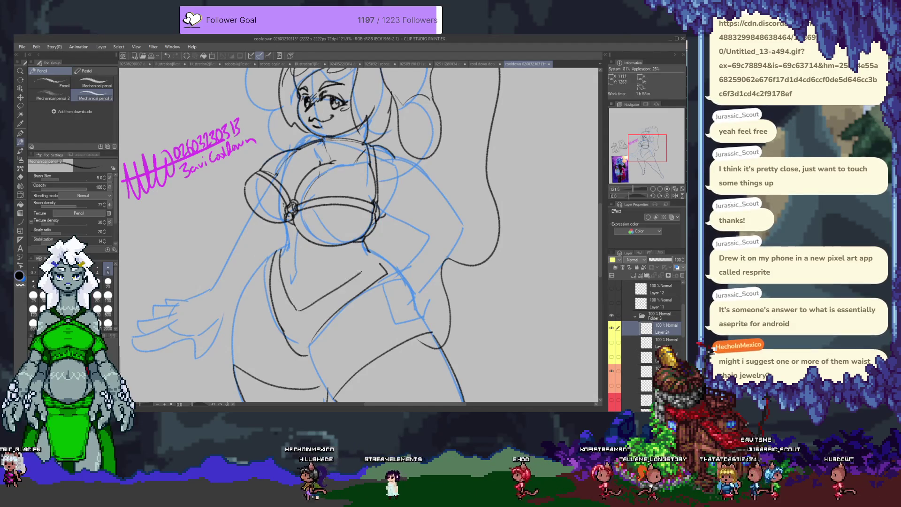
{"action": "left_click_drag", "start_coordinate": [300, 306], "coordinate": [386, 271]}
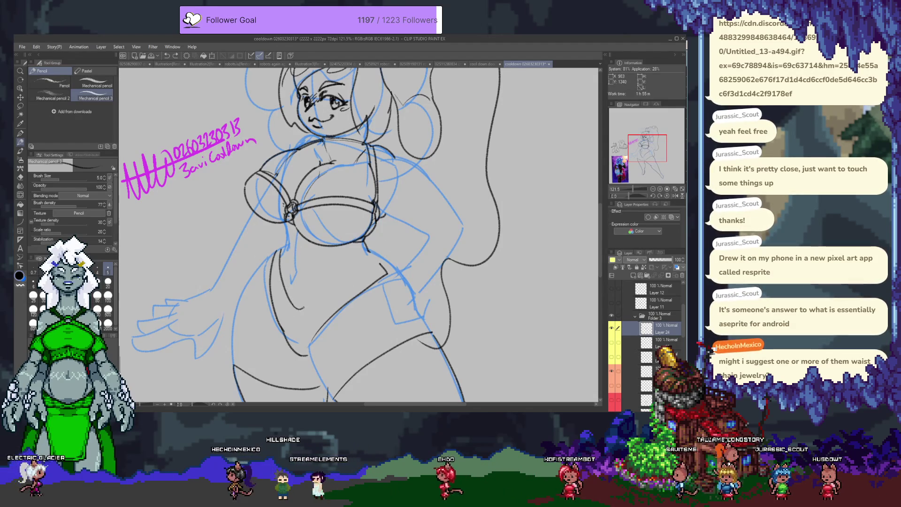
{"action": "key", "text": "e"}
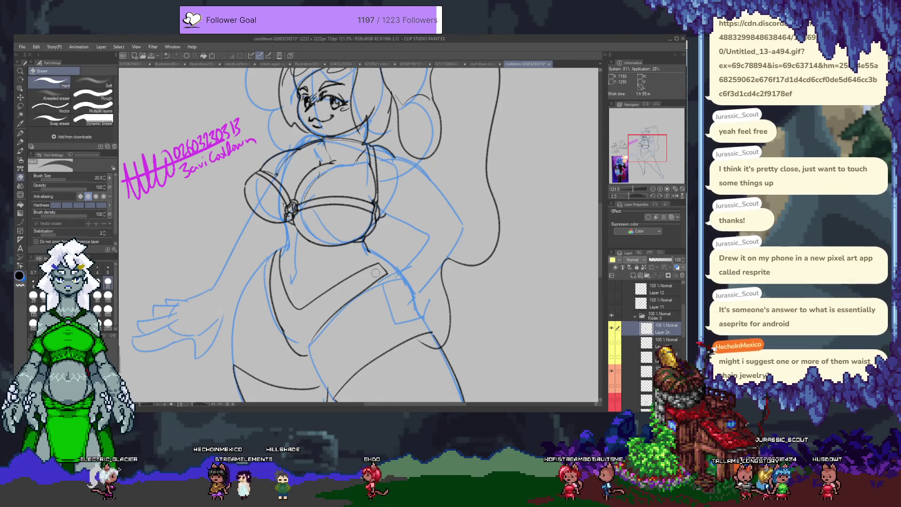
Step: At 181.5% zoom, add four short Mechanical pencil 3 strokes beside the left waist contour
{"action": "scroll", "coordinate": [375, 273], "scroll_direction": "up", "scroll_amount": 2}
{"action": "left_click_drag", "start_coordinate": [308, 234], "coordinate": [262, 218]}
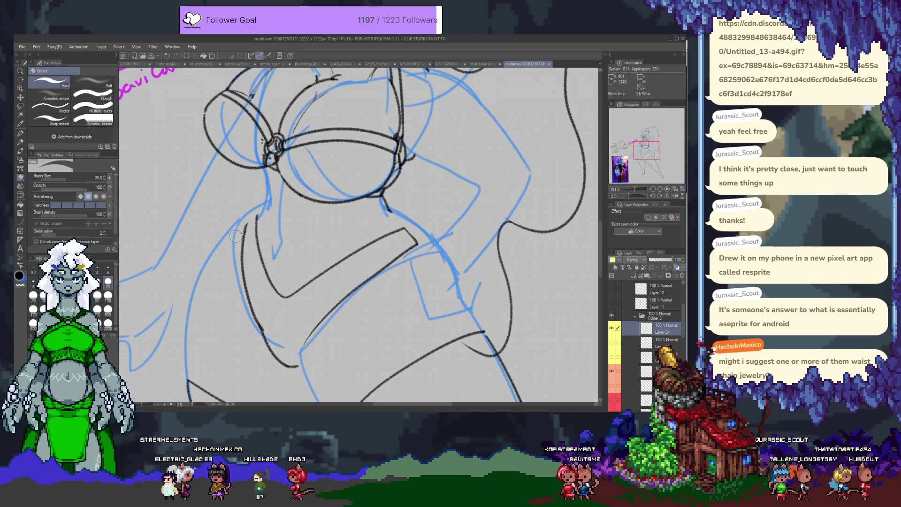
{"action": "key", "text": "p"}
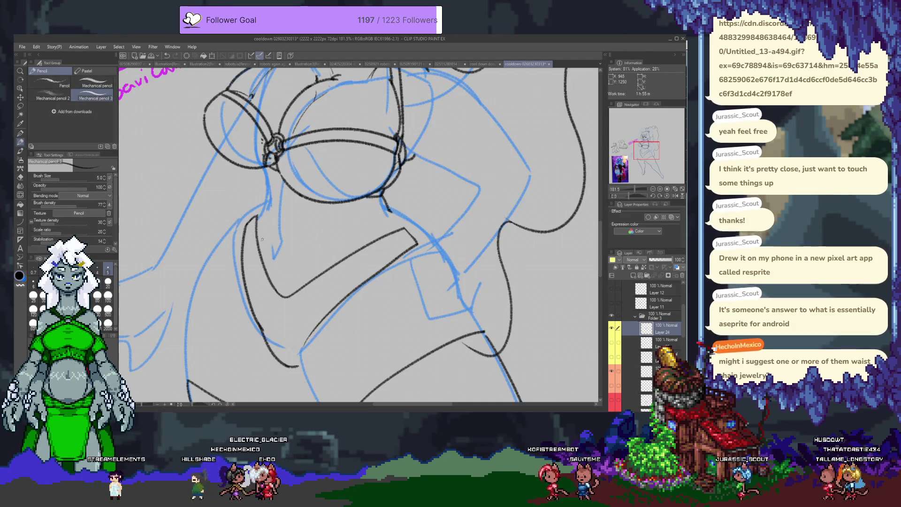
{"action": "left_click_drag", "start_coordinate": [254, 242], "coordinate": [257, 295]}
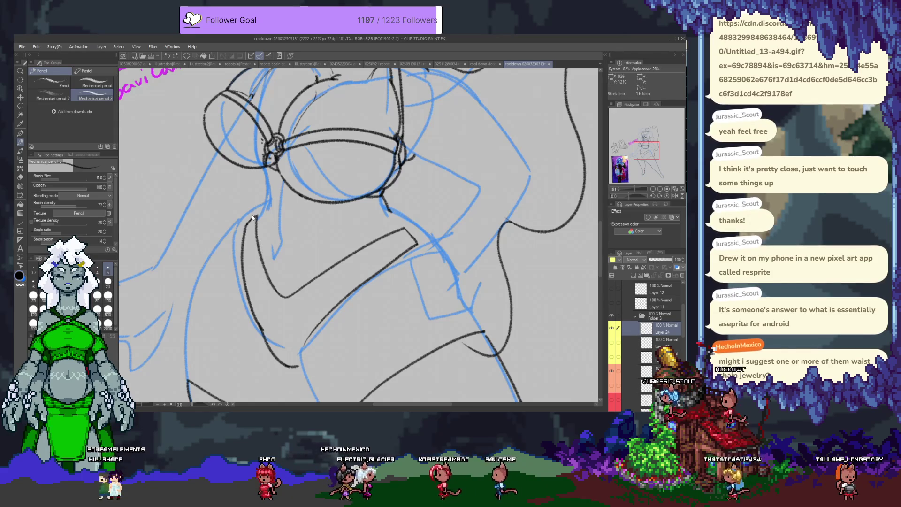
{"action": "left_click_drag", "start_coordinate": [248, 235], "coordinate": [248, 265]}
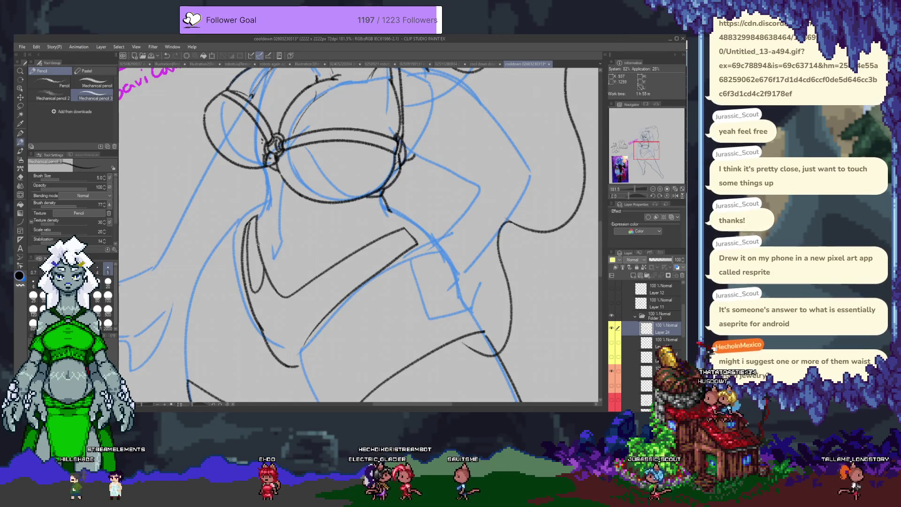
{"action": "left_click_drag", "start_coordinate": [252, 287], "coordinate": [260, 277]}
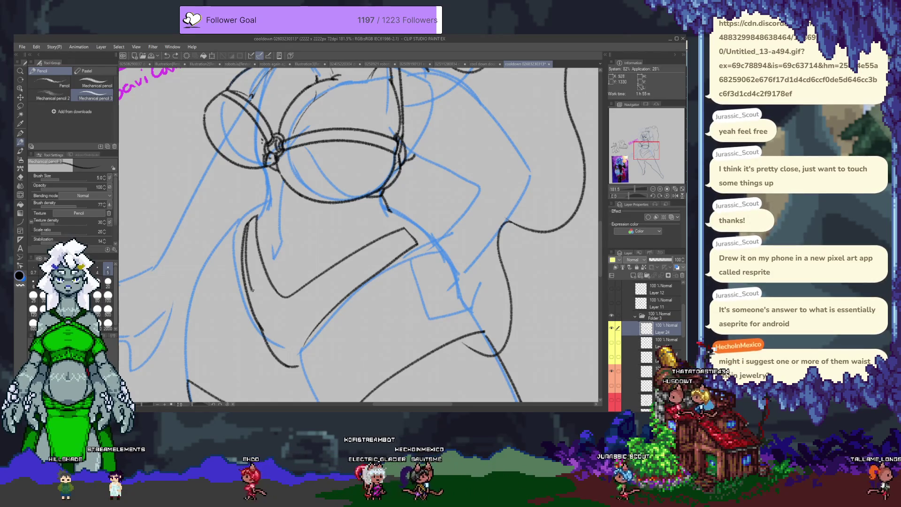
{"action": "mouse_move", "coordinate": [258, 218]}
{"action": "left_mouse_down"}
{"action": "mouse_move", "coordinate": [260, 287]}
{"action": "mouse_move", "coordinate": [279, 281]}
{"action": "left_mouse_up"}
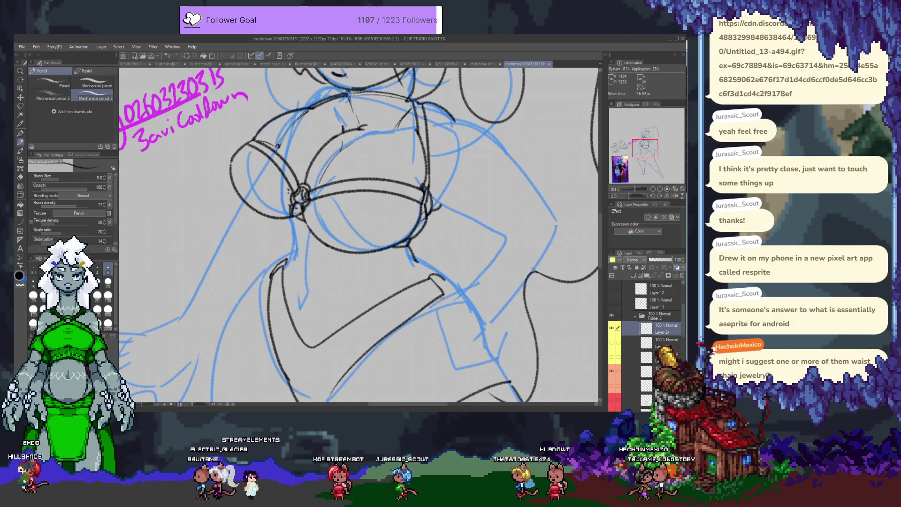
Step: Draw a curve inside the top's right cup, redrawing it once, and zoom out to 90%
{"action": "left_click_drag", "start_coordinate": [452, 292], "coordinate": [432, 197]}
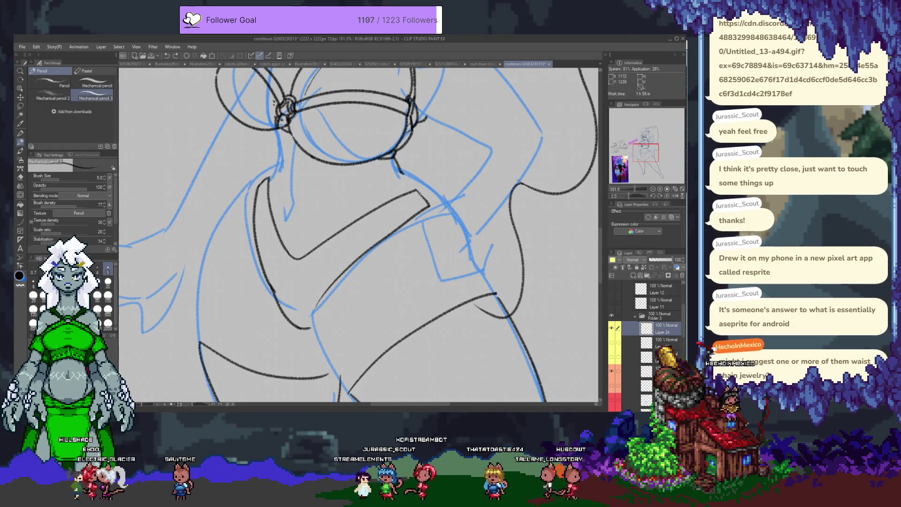
{"action": "left_click_drag", "start_coordinate": [419, 193], "coordinate": [390, 273]}
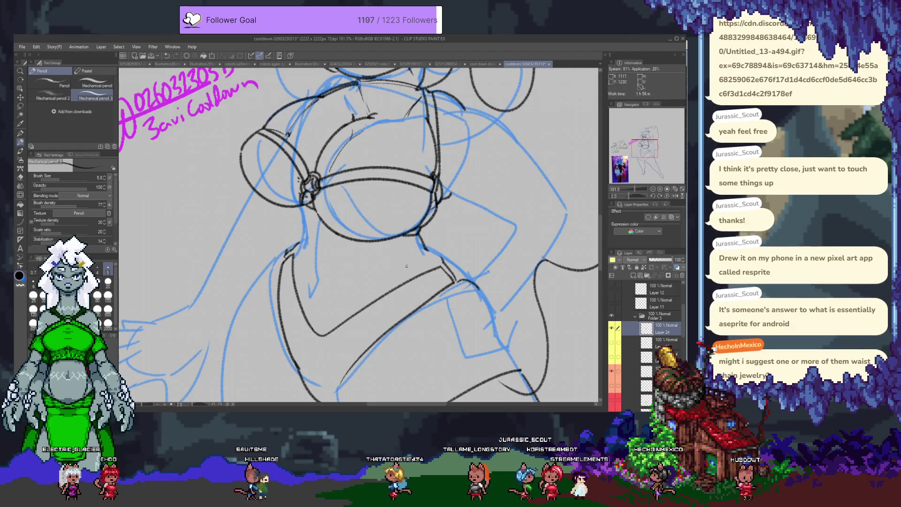
{"action": "scroll", "coordinate": [402, 266], "scroll_direction": "down", "scroll_amount": 2}
{"action": "scroll", "coordinate": [328, 262], "scroll_direction": "down", "scroll_amount": 5}
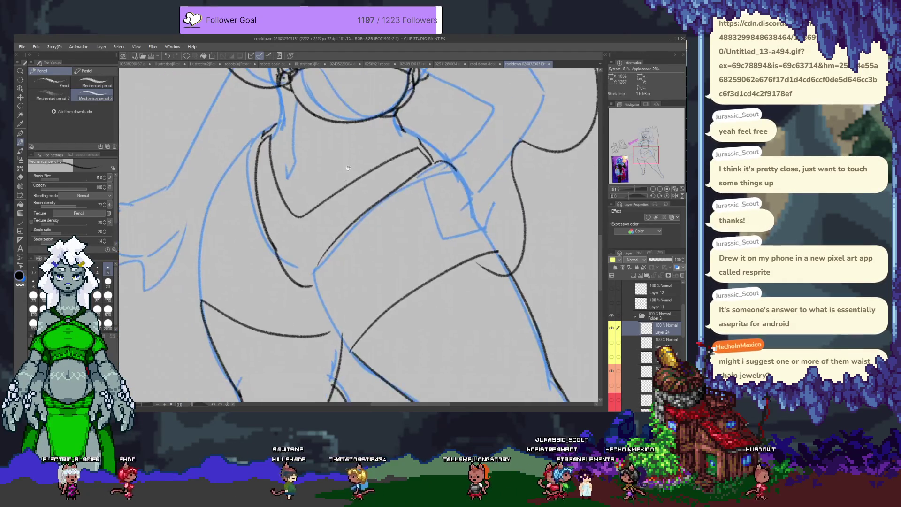
{"action": "scroll", "coordinate": [282, 258], "scroll_direction": "up", "scroll_amount": 4}
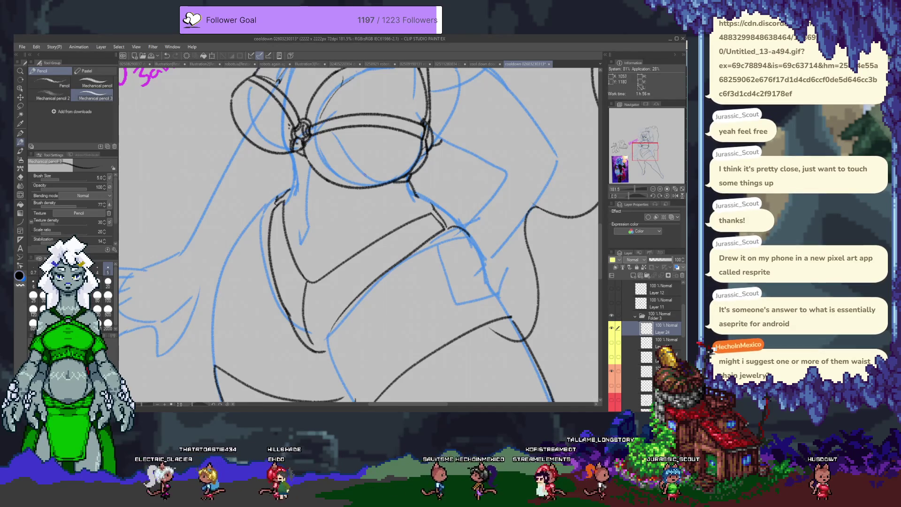
{"action": "left_click_drag", "start_coordinate": [366, 177], "coordinate": [392, 130]}
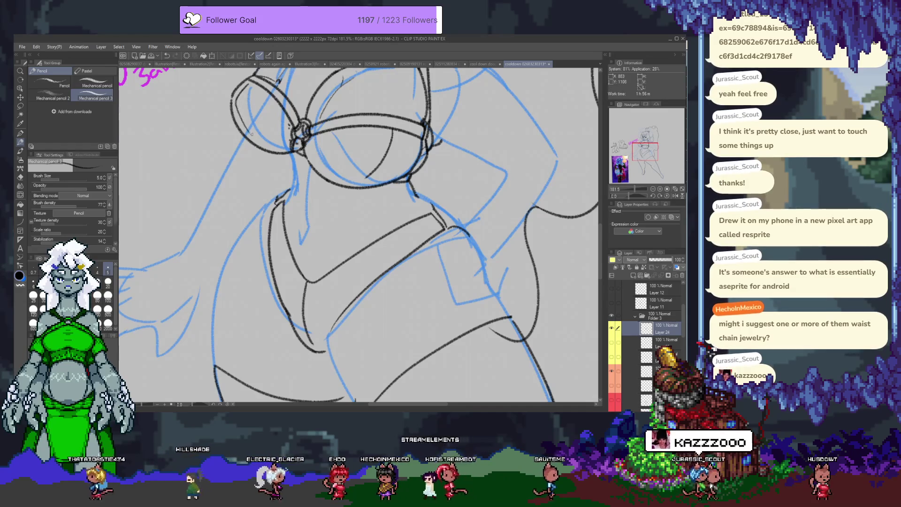
{"action": "left_click_drag", "start_coordinate": [388, 145], "coordinate": [375, 170]}
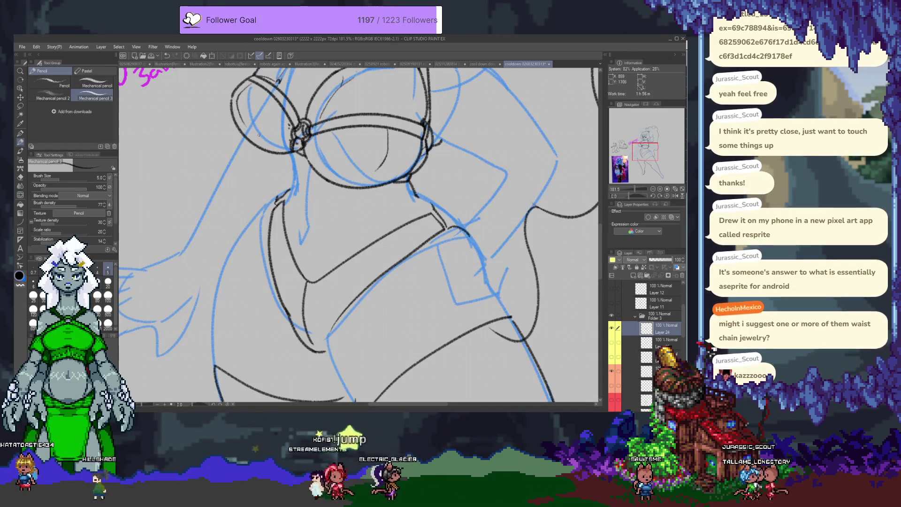
{"action": "scroll", "coordinate": [321, 146], "scroll_direction": "up", "scroll_amount": 4}
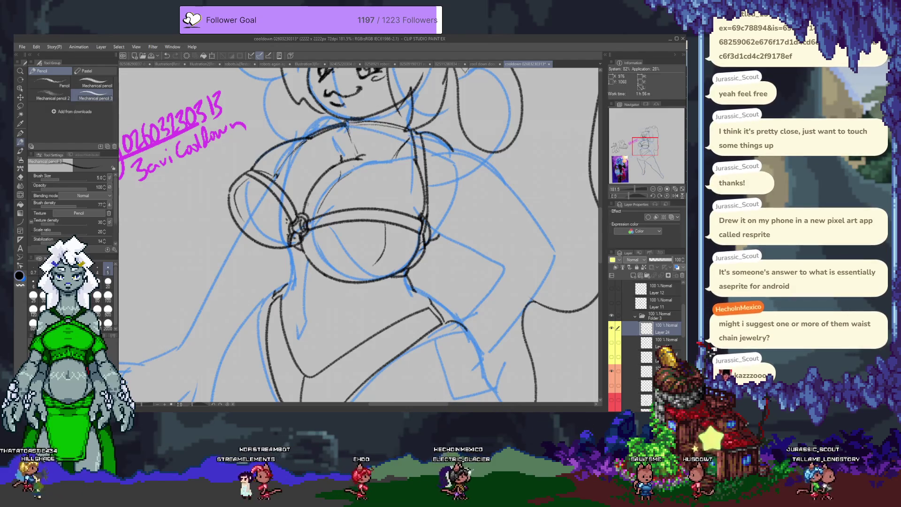
{"action": "scroll", "coordinate": [289, 193], "scroll_direction": "down", "scroll_amount": 1}
{"action": "scroll", "coordinate": [300, 207], "scroll_direction": "down", "scroll_amount": 1}
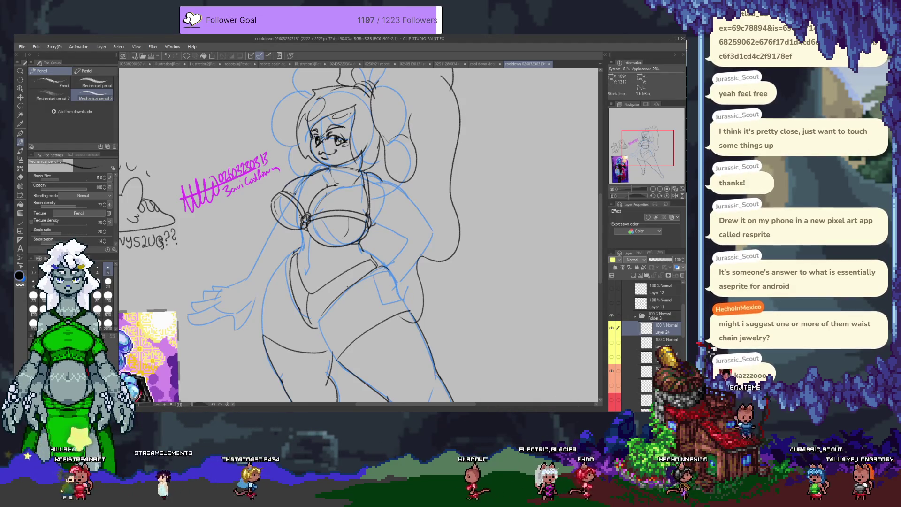
Step: Toggle the top/shorts lineart and purple shorts curve layers on and off to compare
{"action": "left_click", "coordinate": [613, 328]}
{"action": "left_click", "coordinate": [612, 329]}
{"action": "left_click", "coordinate": [612, 328]}
{"action": "left_click", "coordinate": [612, 370]}
{"action": "left_click", "coordinate": [612, 370]}
{"action": "left_click", "coordinate": [612, 385]}
{"action": "left_click", "coordinate": [612, 385]}
Step: Make the skirt, chest/torso and corset waist lineart layers visible
{"action": "scroll", "coordinate": [614, 386], "scroll_direction": "down", "scroll_amount": 2}
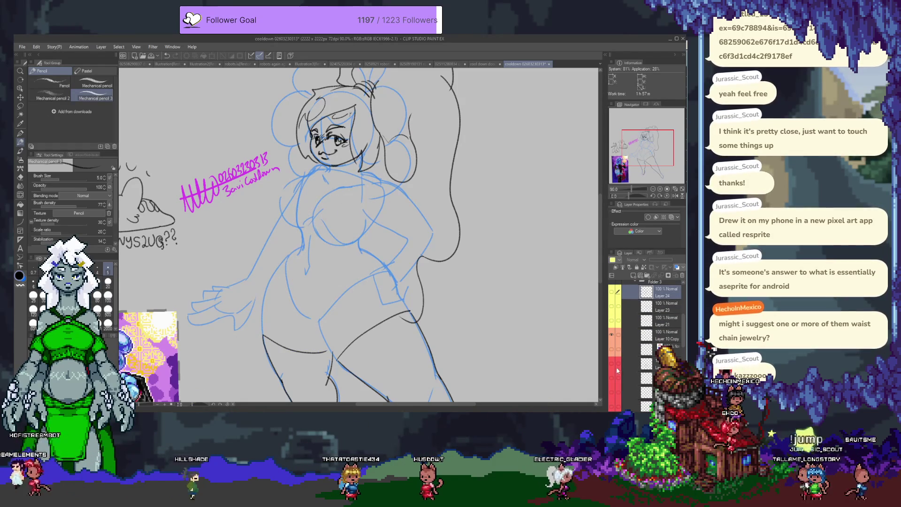
{"action": "left_click", "coordinate": [616, 367]}
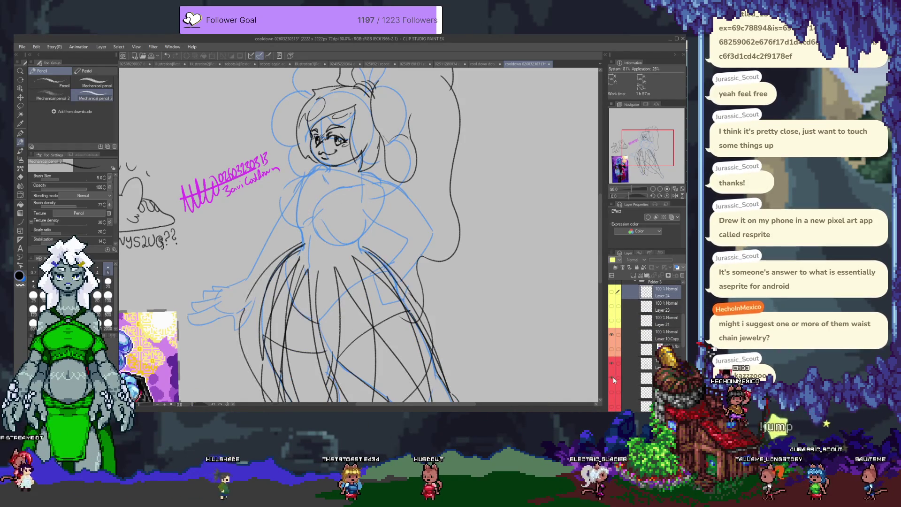
{"action": "scroll", "coordinate": [613, 373], "scroll_direction": "down", "scroll_amount": 2}
{"action": "left_click", "coordinate": [612, 375]}
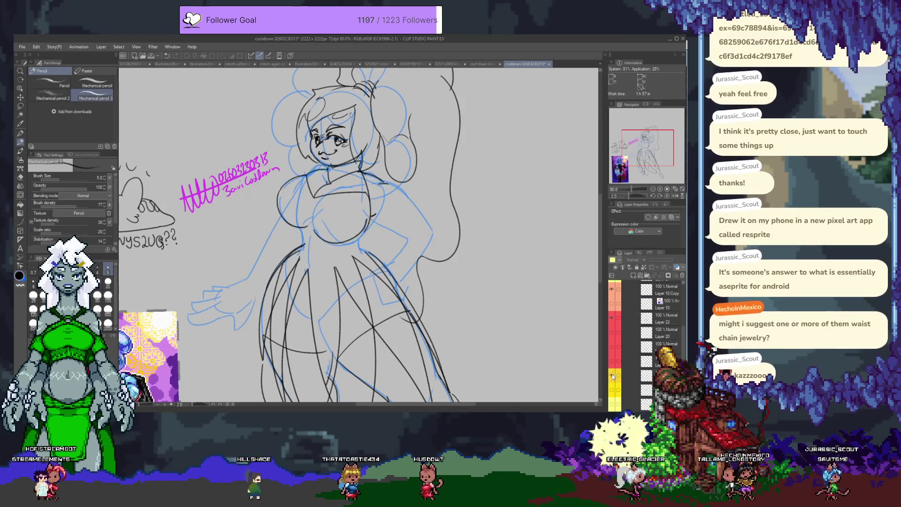
{"action": "scroll", "coordinate": [613, 374], "scroll_direction": "down", "scroll_amount": 2}
{"action": "left_click", "coordinate": [612, 369]}
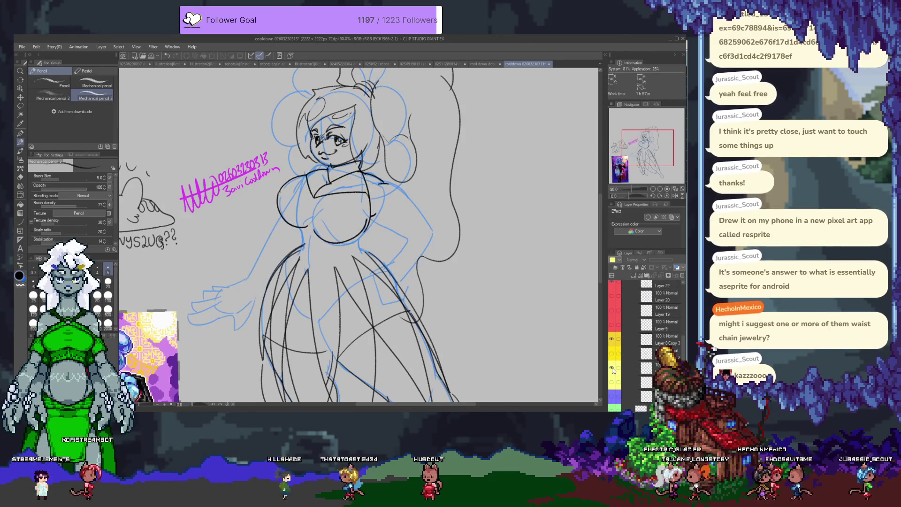
{"action": "left_click", "coordinate": [613, 397]}
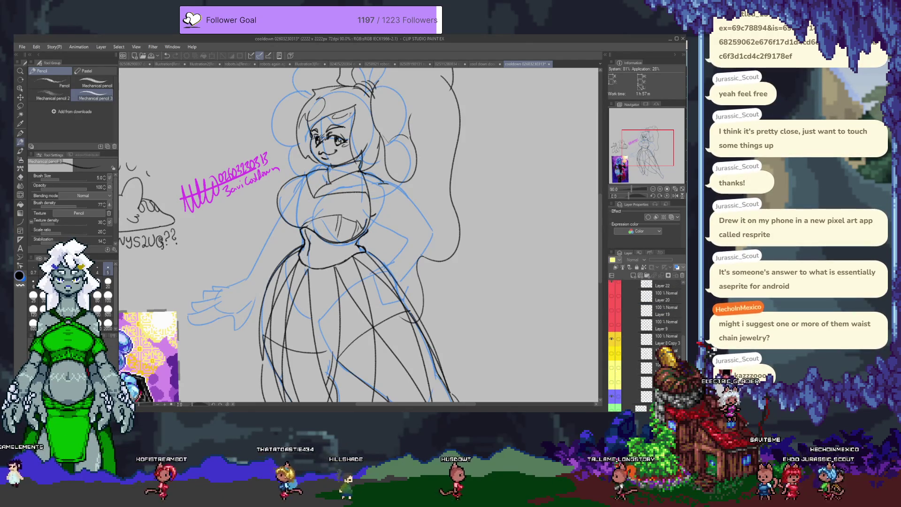
Step: Select the waist lineart layer and zoom in on the torso
{"action": "left_click", "coordinate": [613, 397]}
{"action": "left_click", "coordinate": [617, 400]}
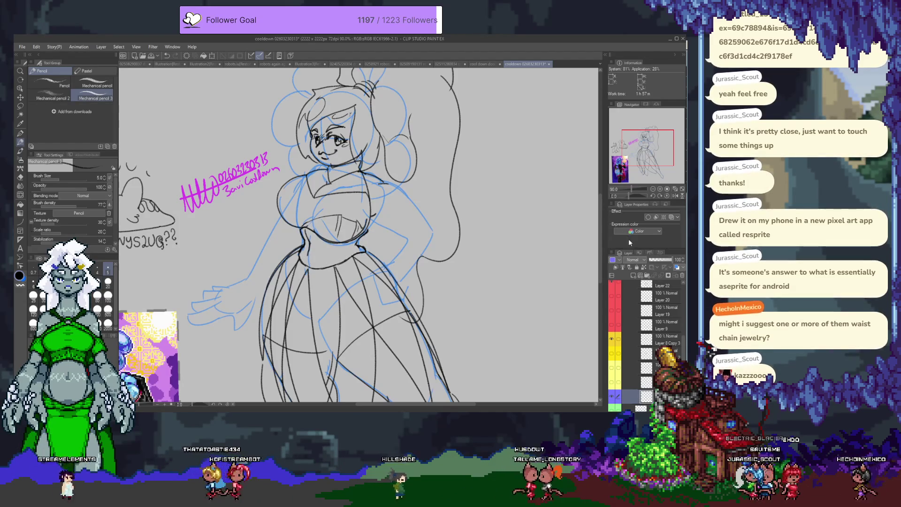
{"action": "scroll", "coordinate": [619, 367], "scroll_direction": "down", "scroll_amount": 3}
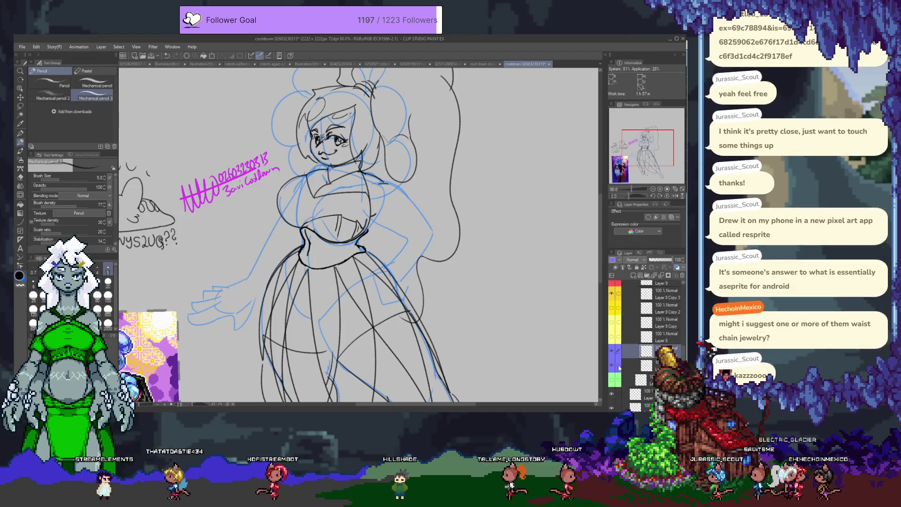
{"action": "key", "text": "ctrl+plus"}
{"action": "key", "text": "ctrl+plus"}
{"action": "key", "text": "e"}
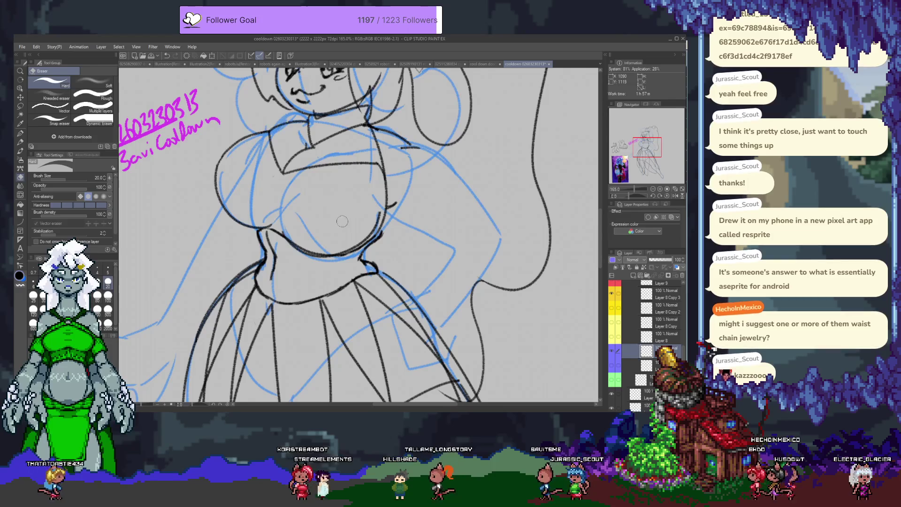
Step: Pan across the chest, skirt and face to review the inked torso
{"action": "mouse_move", "coordinate": [310, 251]}
{"action": "left_mouse_down"}
{"action": "mouse_move", "coordinate": [322, 310]}
{"action": "mouse_move", "coordinate": [334, 261]}
{"action": "left_mouse_up"}
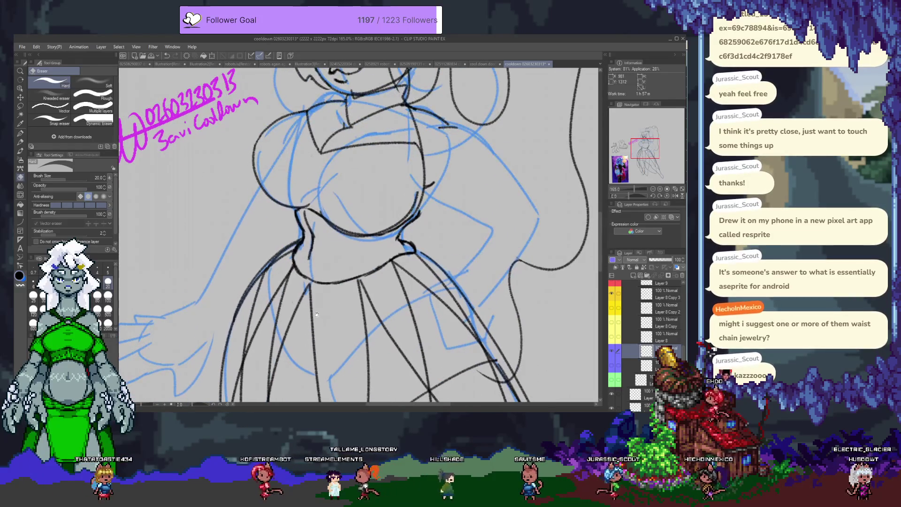
{"action": "left_click_drag", "start_coordinate": [317, 314], "coordinate": [337, 182]}
{"action": "mouse_move", "coordinate": [317, 136]}
{"action": "left_mouse_down"}
{"action": "mouse_move", "coordinate": [320, 282]}
{"action": "mouse_move", "coordinate": [295, 270]}
{"action": "left_mouse_up"}
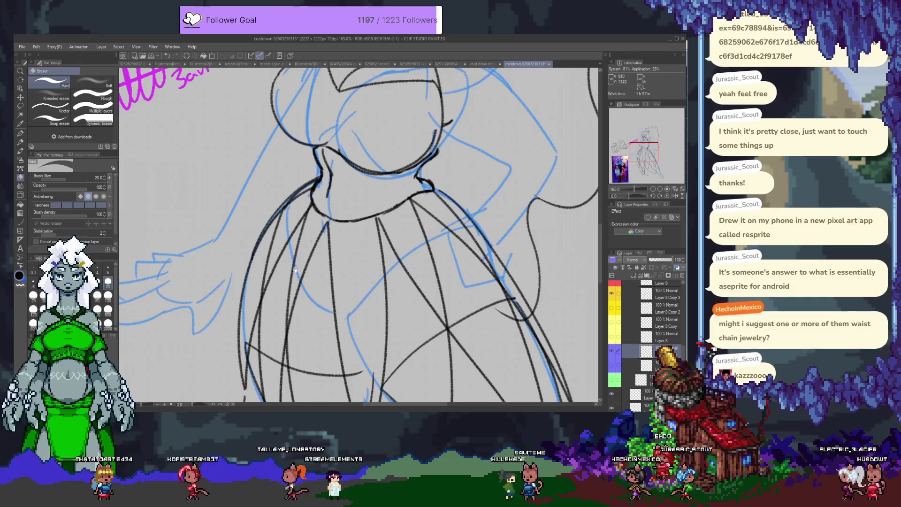
{"action": "left_click_drag", "start_coordinate": [339, 116], "coordinate": [321, 276]}
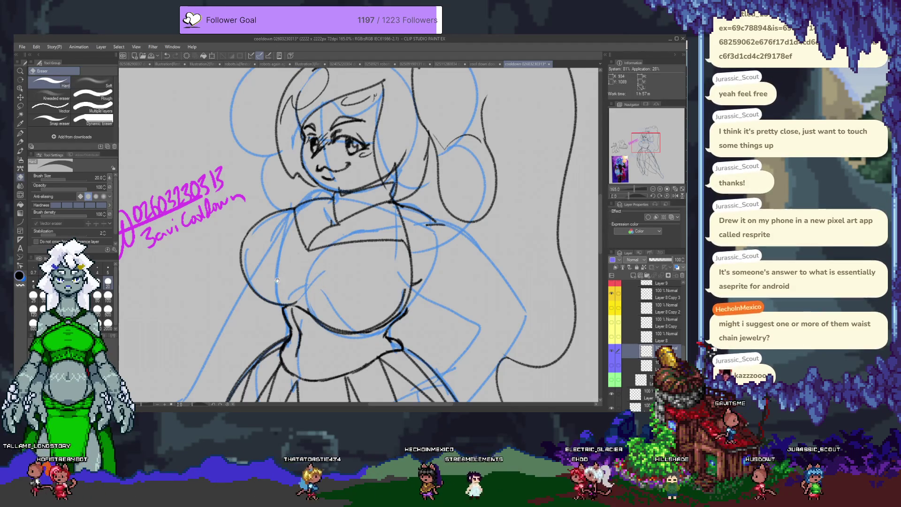
{"action": "scroll", "coordinate": [277, 280], "scroll_direction": "down", "scroll_amount": 3}
{"action": "scroll", "coordinate": [291, 254], "scroll_direction": "down", "scroll_amount": 2}
Step: Switch from the eraser to Mechanical pencil 3 and scroll the Layer panel to Folder 3
{"action": "key", "text": "p"}
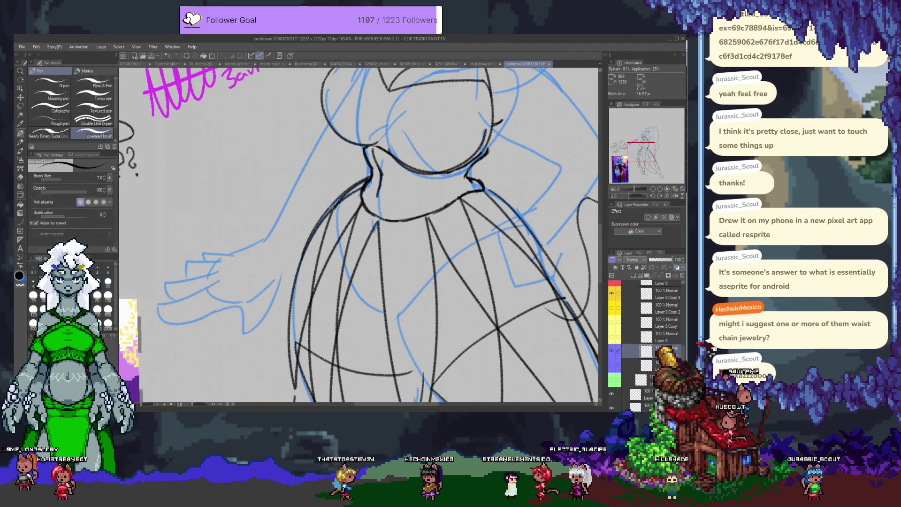
{"action": "key", "text": "p"}
{"action": "left_click_drag", "start_coordinate": [353, 142], "coordinate": [316, 216]}
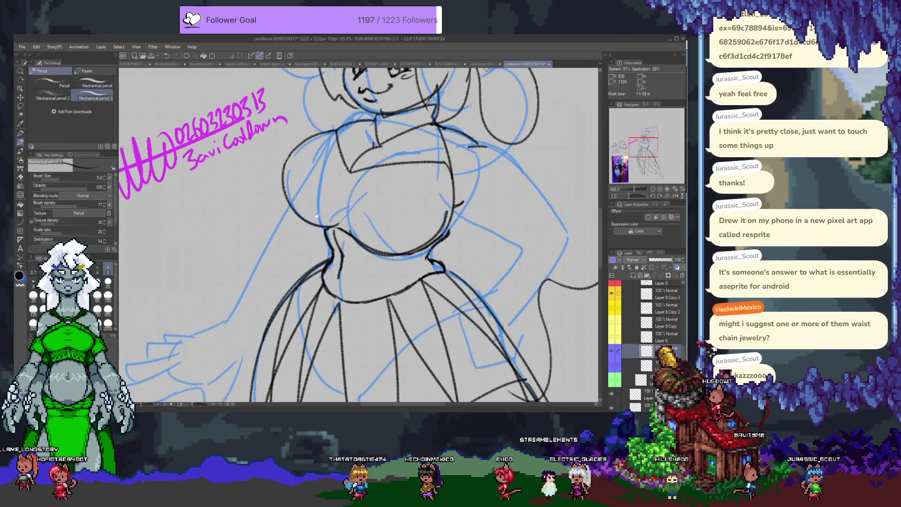
{"action": "scroll", "coordinate": [318, 259], "scroll_direction": "down", "scroll_amount": 2}
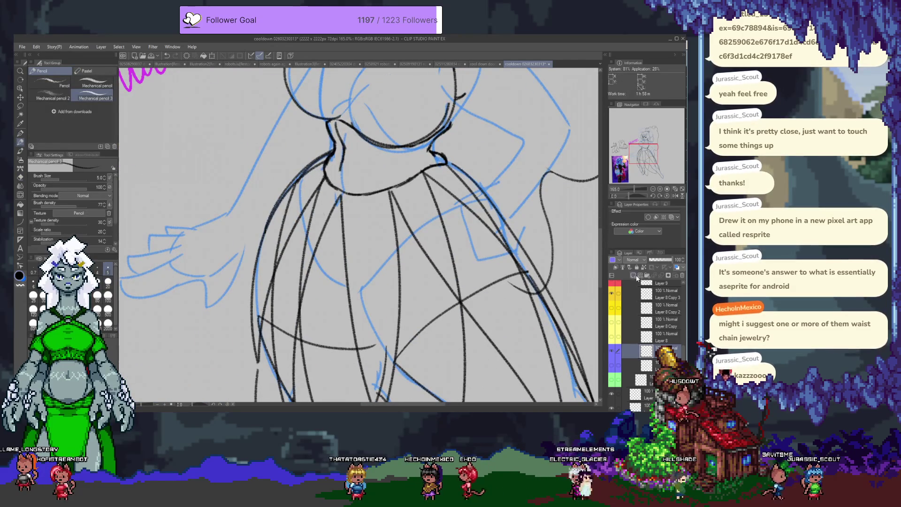
{"action": "scroll", "coordinate": [649, 329], "scroll_direction": "up", "scroll_amount": 2}
{"action": "scroll", "coordinate": [649, 325], "scroll_direction": "up", "scroll_amount": 2}
{"action": "scroll", "coordinate": [650, 320], "scroll_direction": "up", "scroll_amount": 2}
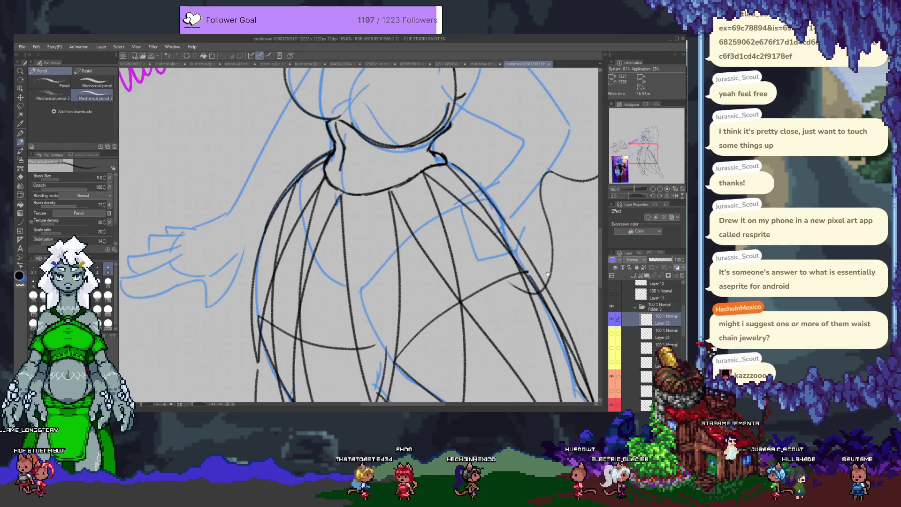
Step: Undo the last long curve drawn on the skirt
{"action": "scroll", "coordinate": [329, 254], "scroll_direction": "up", "scroll_amount": 2}
{"action": "scroll", "coordinate": [305, 254], "scroll_direction": "up", "scroll_amount": 2}
{"action": "scroll", "coordinate": [284, 253], "scroll_direction": "up", "scroll_amount": 1}
{"action": "scroll", "coordinate": [284, 253], "scroll_direction": "down", "scroll_amount": 3}
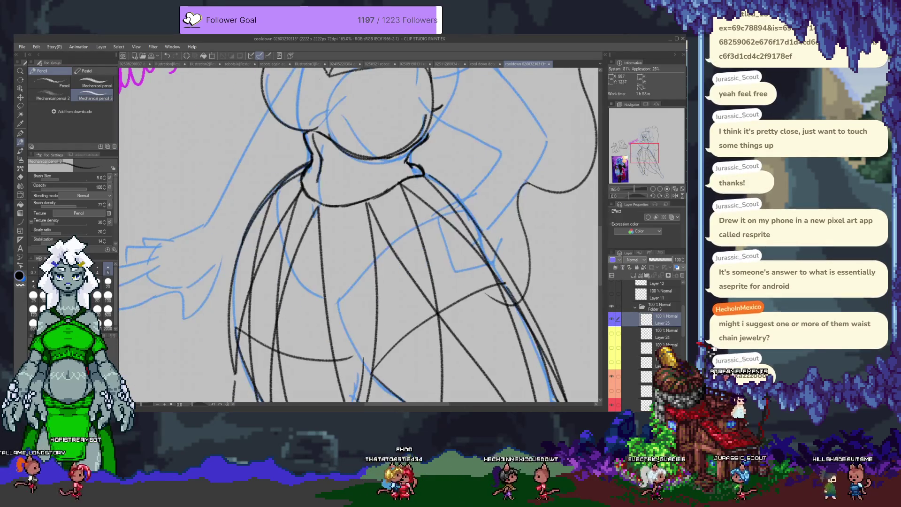
{"action": "key", "text": "ctrl+z"}
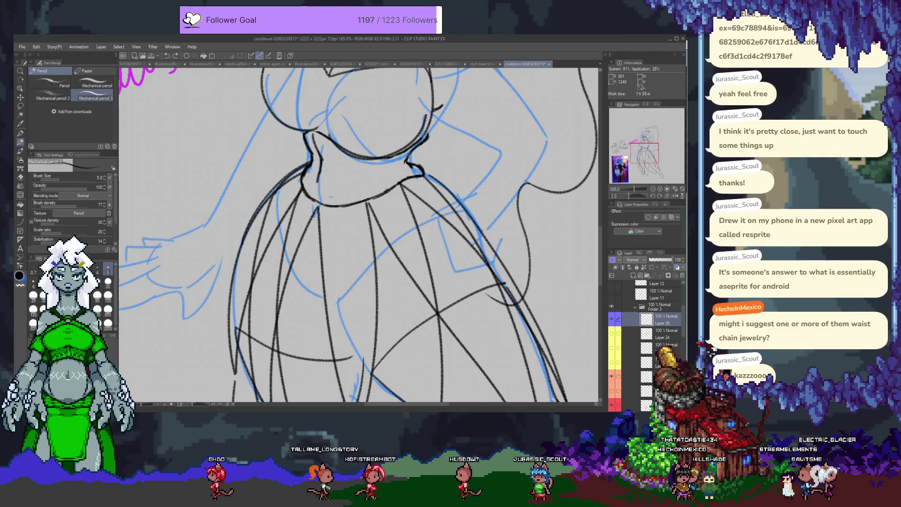
Step: At 100% zoom, draw a short new pencil stroke across the skirt
{"action": "scroll", "coordinate": [331, 197], "scroll_direction": "down", "scroll_amount": 3}
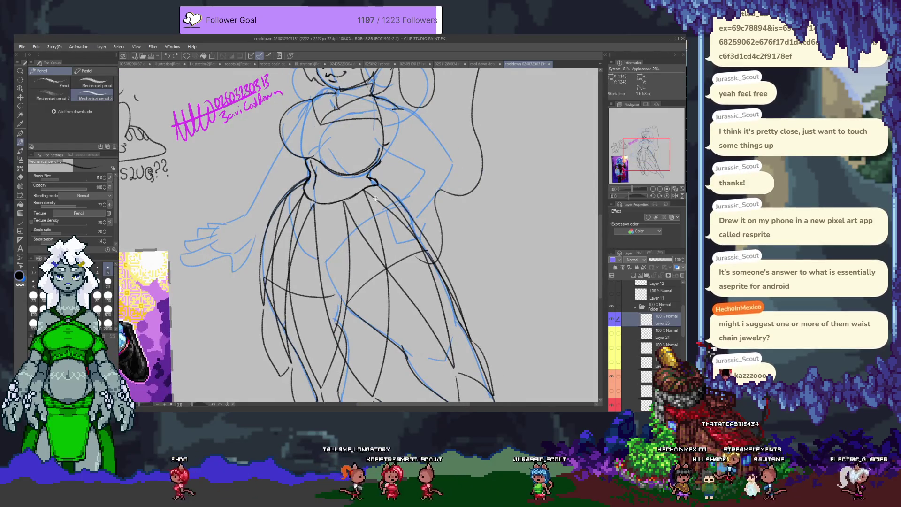
{"action": "scroll", "coordinate": [375, 199], "scroll_direction": "up", "scroll_amount": 2}
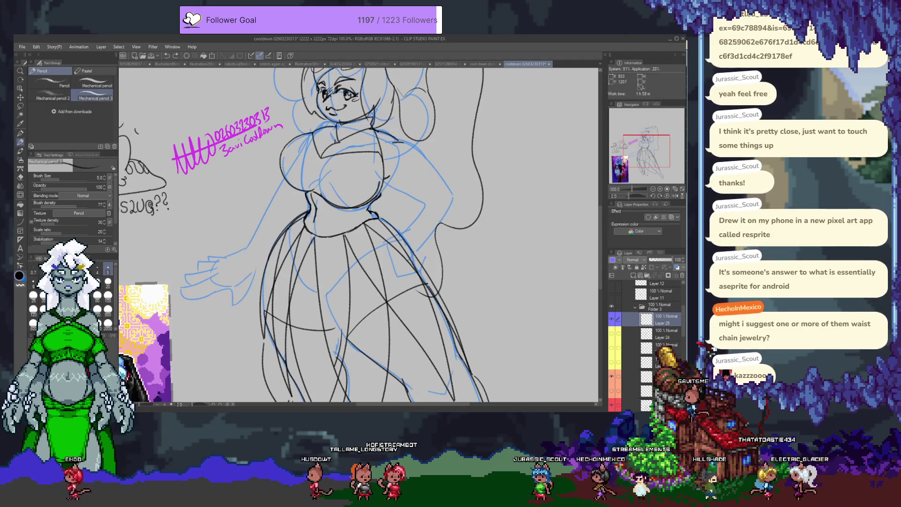
{"action": "left_click_drag", "start_coordinate": [343, 303], "coordinate": [407, 312]}
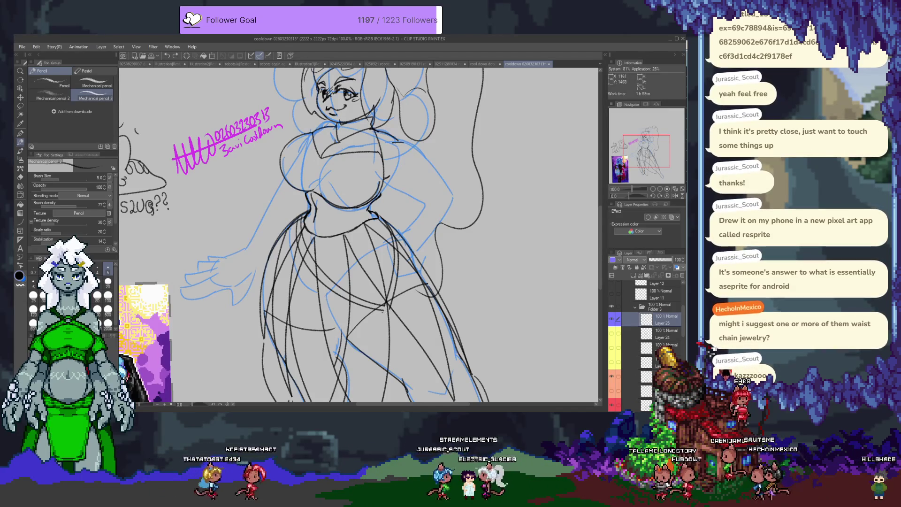
{"action": "scroll", "coordinate": [383, 315], "scroll_direction": "up", "scroll_amount": 4}
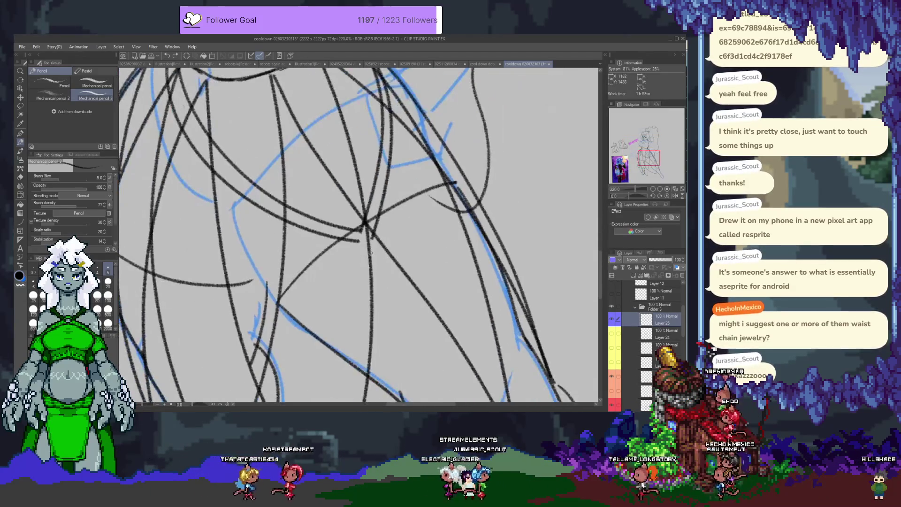
Step: Draw a short stroke and two long fold lines down the skirt
{"action": "left_click_drag", "start_coordinate": [370, 253], "coordinate": [389, 261]}
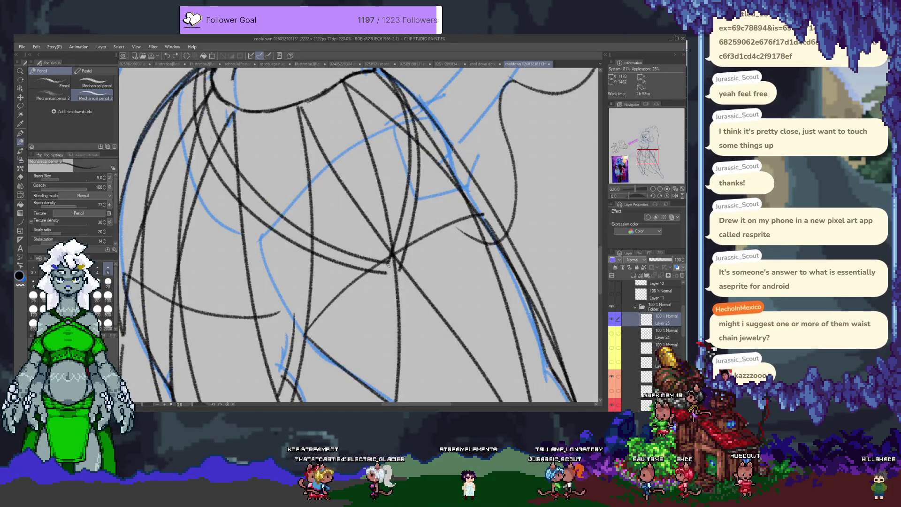
{"action": "left_click_drag", "start_coordinate": [392, 261], "coordinate": [388, 276]}
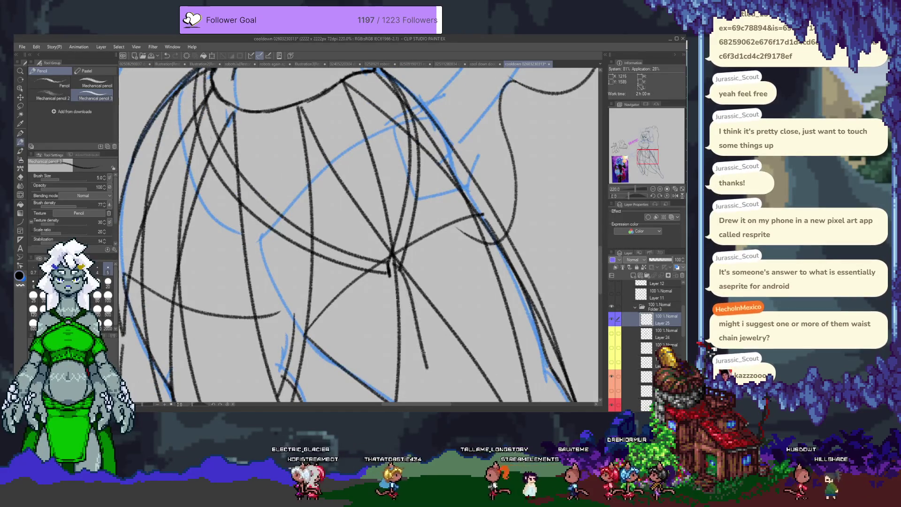
{"action": "mouse_move", "coordinate": [392, 265]}
{"action": "left_mouse_down"}
{"action": "mouse_move", "coordinate": [383, 209]}
{"action": "mouse_move", "coordinate": [410, 335]}
{"action": "left_mouse_up"}
{"action": "mouse_move", "coordinate": [392, 232]}
{"action": "left_mouse_down"}
{"action": "mouse_move", "coordinate": [400, 362]}
{"action": "mouse_move", "coordinate": [412, 363]}
{"action": "left_mouse_up"}
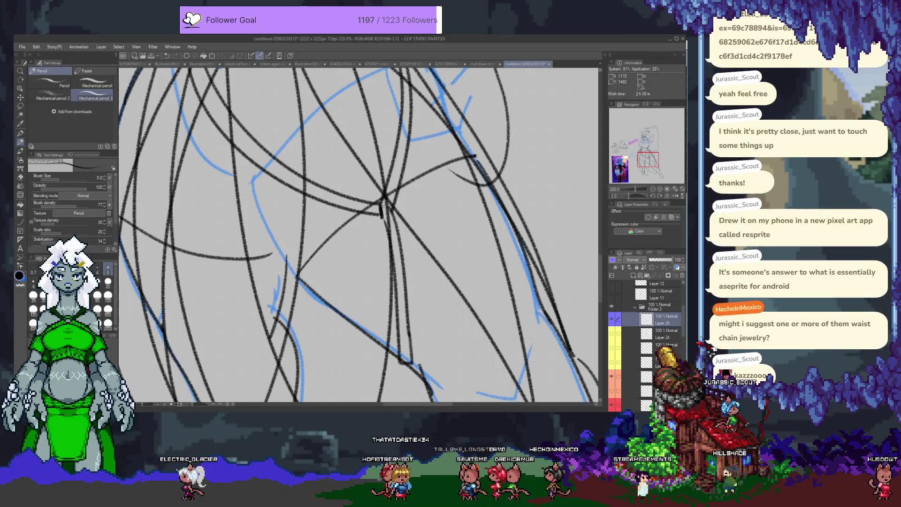
Step: Add another long fold line through the skirt, then zoom out to 72.9% to view the figure
{"action": "left_click_drag", "start_coordinate": [386, 224], "coordinate": [425, 402]}
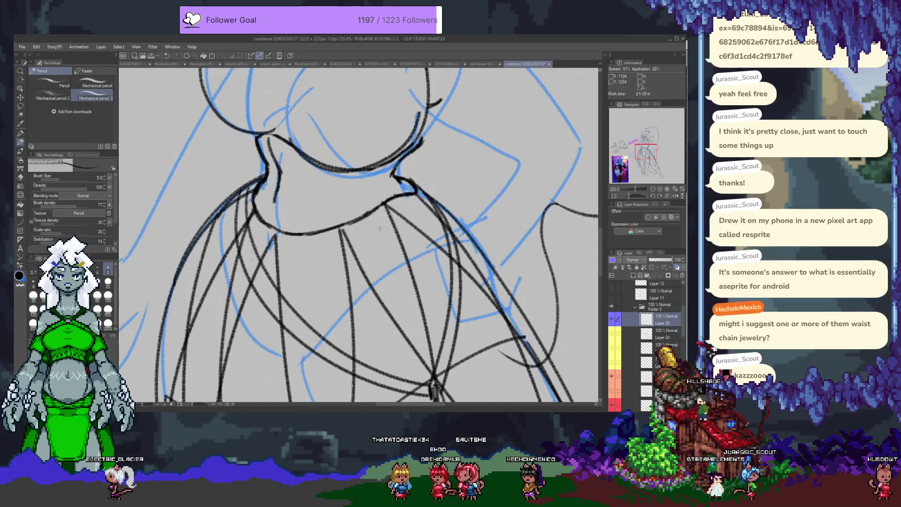
{"action": "scroll", "coordinate": [380, 228], "scroll_direction": "down", "scroll_amount": 3}
{"action": "scroll", "coordinate": [387, 220], "scroll_direction": "down", "scroll_amount": 3}
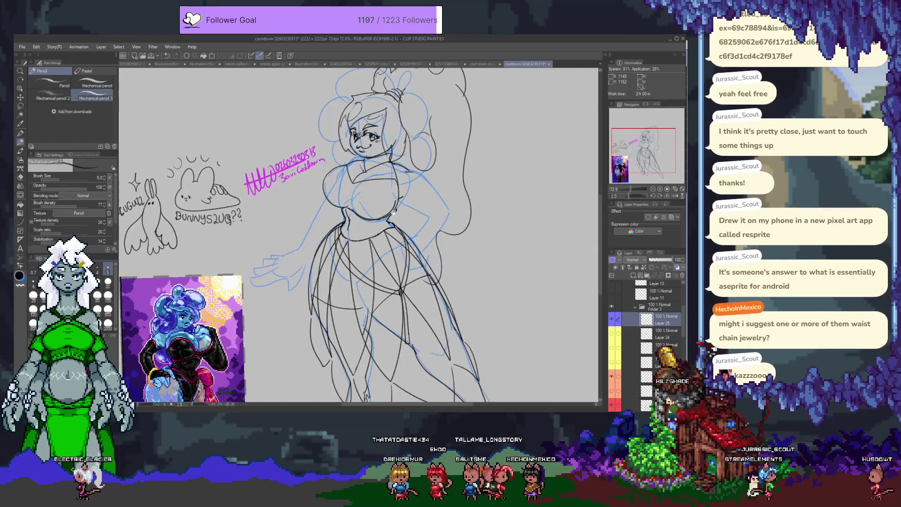
{"action": "left_click_drag", "start_coordinate": [394, 214], "coordinate": [352, 193]}
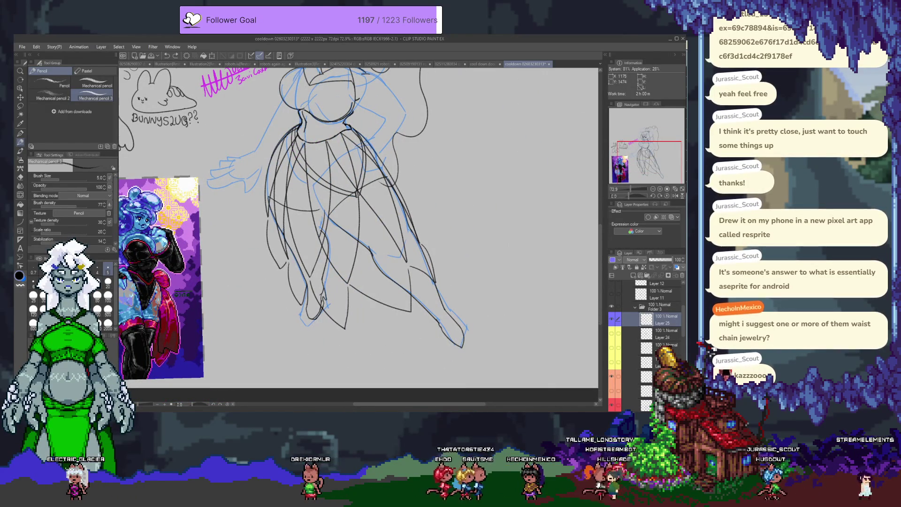
{"action": "left_click_drag", "start_coordinate": [358, 199], "coordinate": [378, 314]}
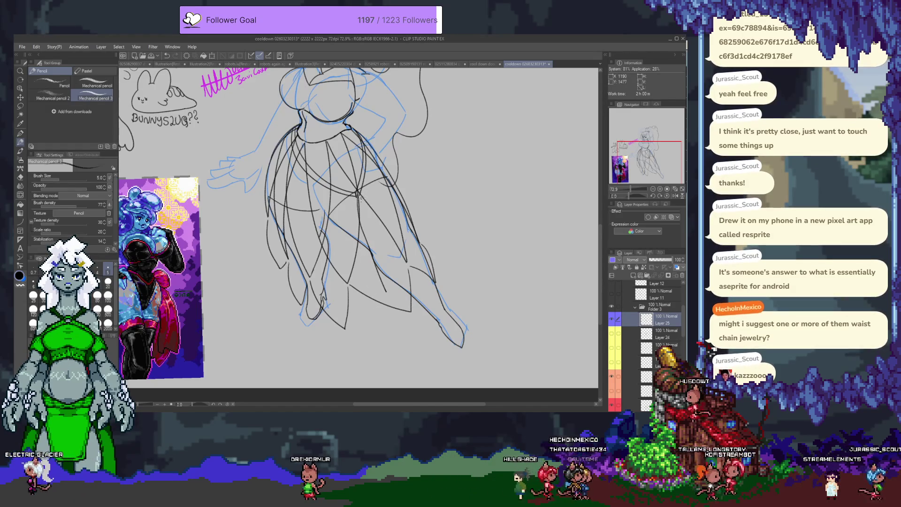
{"action": "scroll", "coordinate": [349, 295], "scroll_direction": "down", "scroll_amount": 2}
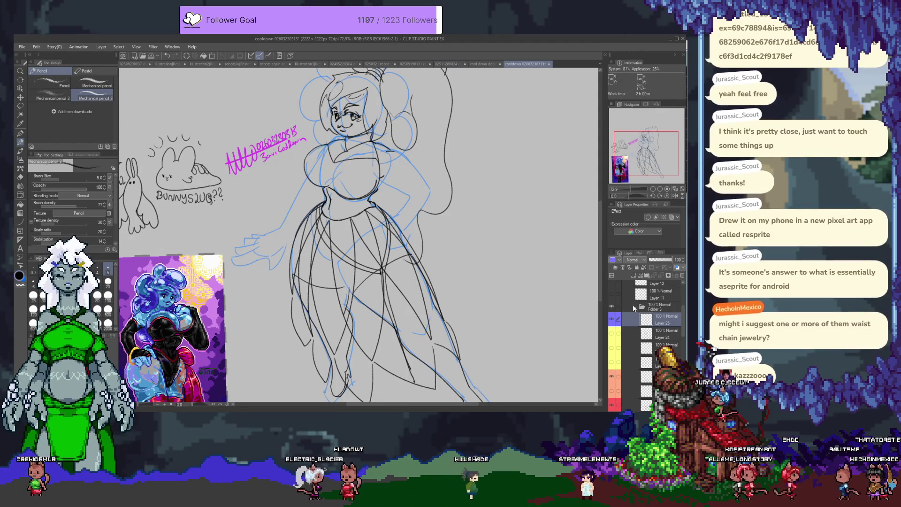
Step: On a new layer, ink a curved torso stroke and the figure's left arm line
{"action": "left_click", "coordinate": [634, 276]}
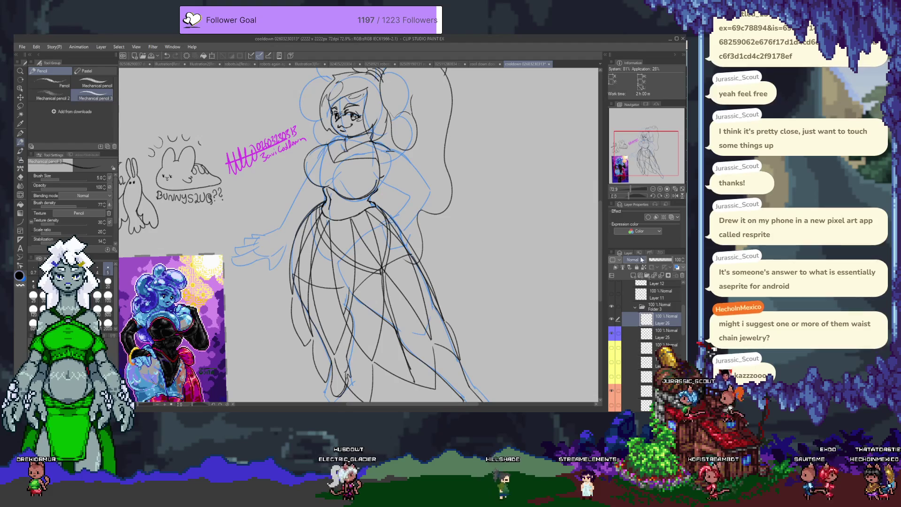
{"action": "scroll", "coordinate": [433, 146], "scroll_direction": "up", "scroll_amount": 5}
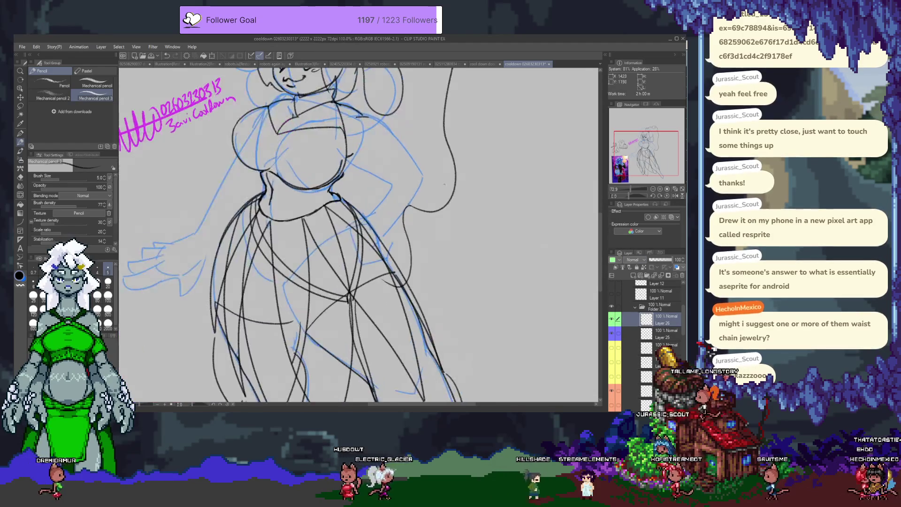
{"action": "mouse_move", "coordinate": [347, 203]}
{"action": "left_mouse_down"}
{"action": "mouse_move", "coordinate": [356, 255]}
{"action": "mouse_move", "coordinate": [335, 243]}
{"action": "left_mouse_up"}
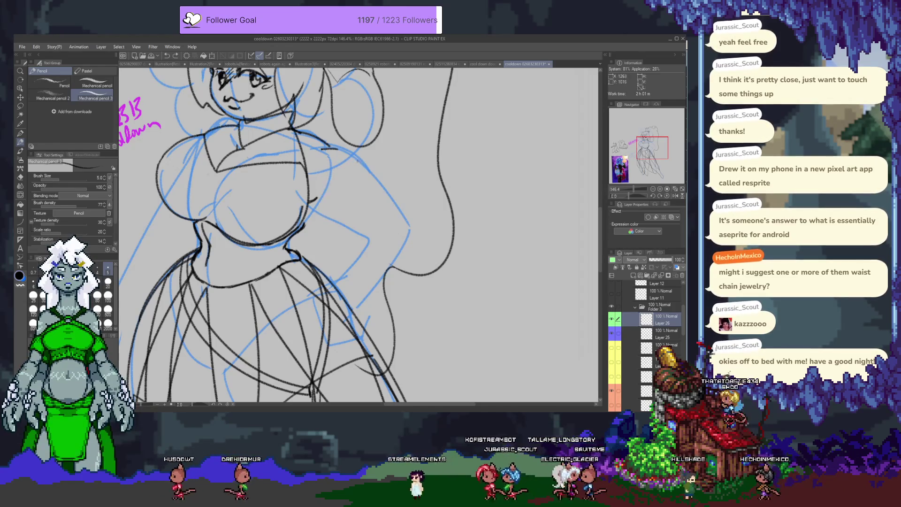
{"action": "mouse_move", "coordinate": [369, 173]}
{"action": "left_mouse_down"}
{"action": "mouse_move", "coordinate": [340, 203]}
{"action": "mouse_move", "coordinate": [465, 206]}
{"action": "left_mouse_up"}
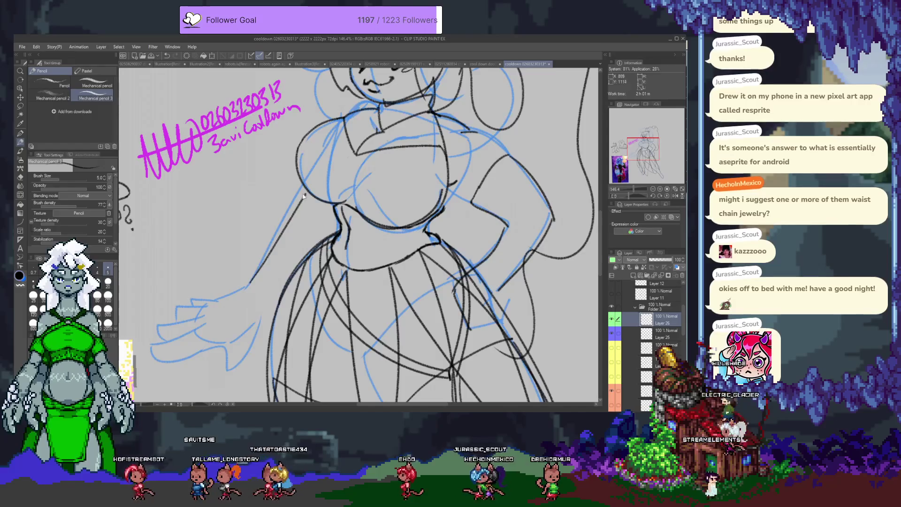
{"action": "left_click_drag", "start_coordinate": [301, 185], "coordinate": [252, 281]}
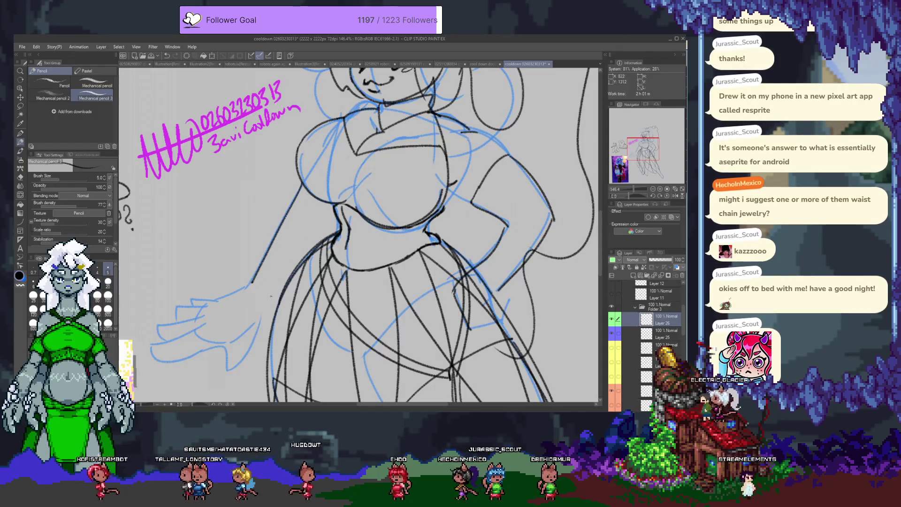
Step: Zoom out and create a new blank 2222 × 2222 px canvas, illustration4
{"action": "left_click_drag", "start_coordinate": [321, 241], "coordinate": [286, 305]}
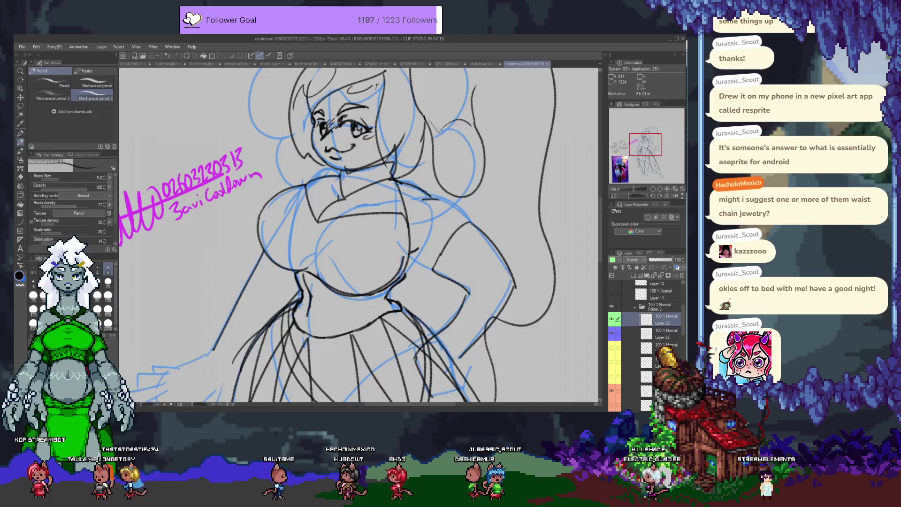
{"action": "scroll", "coordinate": [369, 162], "scroll_direction": "down", "scroll_amount": 2}
{"action": "scroll", "coordinate": [369, 163], "scroll_direction": "down", "scroll_amount": 2}
{"action": "scroll", "coordinate": [369, 162], "scroll_direction": "down", "scroll_amount": 1}
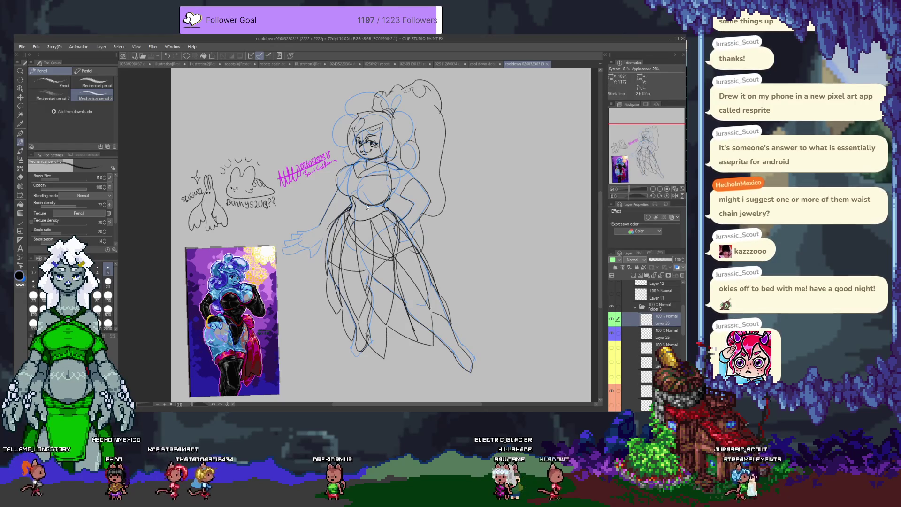
{"action": "key", "text": "ctrl+n"}
{"action": "key", "text": "Return"}
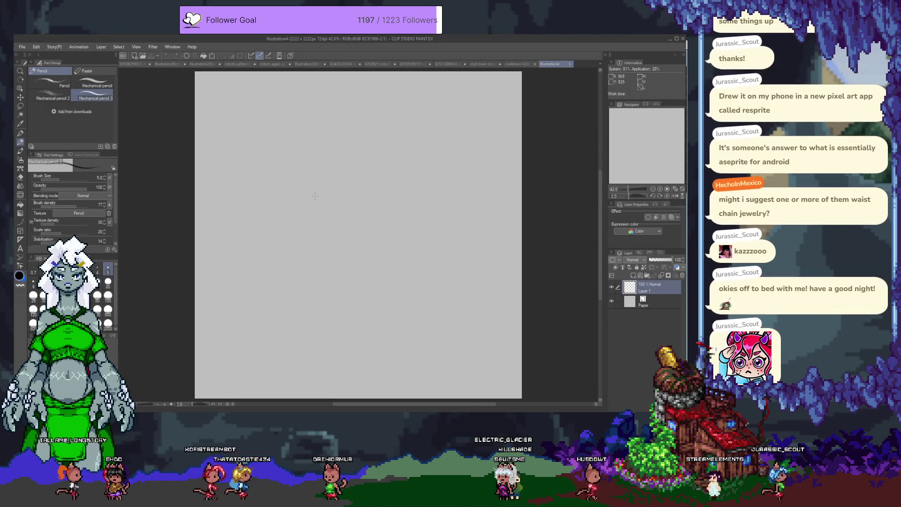
Step: At 100% view, draw the circle head and the torso's upper sides, redoing misplaced strokes
{"action": "key", "text": "ctrl+alt+0"}
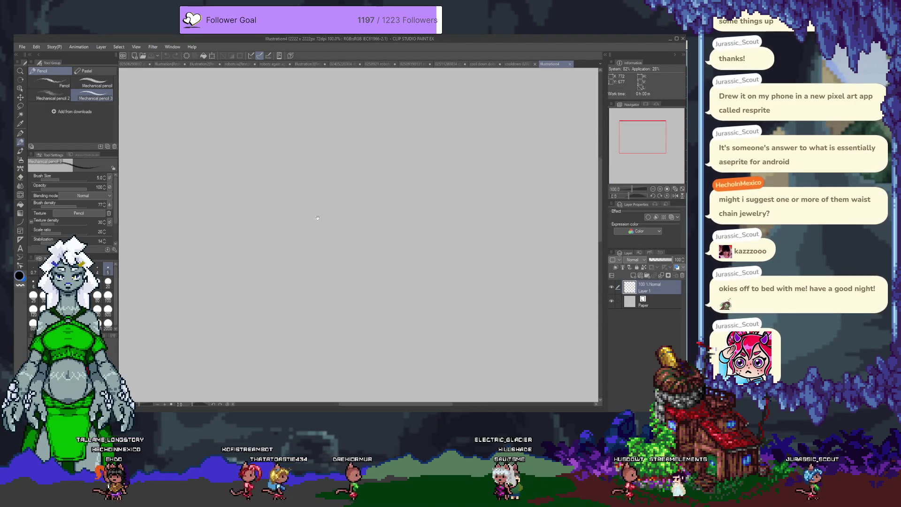
{"action": "mouse_move", "coordinate": [334, 137]}
{"action": "left_mouse_down"}
{"action": "mouse_move", "coordinate": [335, 177]}
{"action": "mouse_move", "coordinate": [321, 137]}
{"action": "mouse_move", "coordinate": [318, 175]}
{"action": "mouse_move", "coordinate": [356, 184]}
{"action": "left_mouse_up"}
{"action": "key", "text": "ctrl+z"}
{"action": "key", "text": "ctrl+z"}
{"action": "key", "text": "ctrl+z"}
{"action": "key", "text": "ctrl+z"}
{"action": "key", "text": "ctrl+z"}
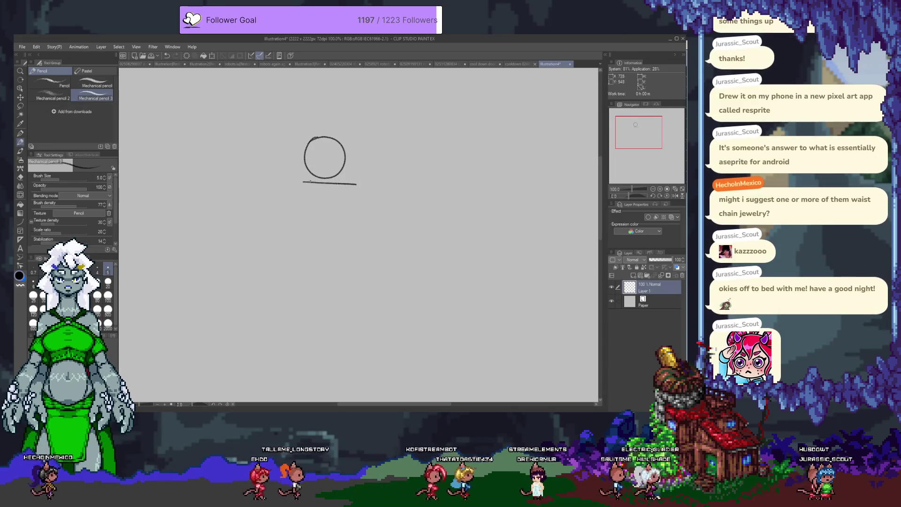
{"action": "left_click_drag", "start_coordinate": [301, 185], "coordinate": [302, 217]}
{"action": "key", "text": "ctrl+z"}
{"action": "left_click_drag", "start_coordinate": [353, 185], "coordinate": [340, 215]}
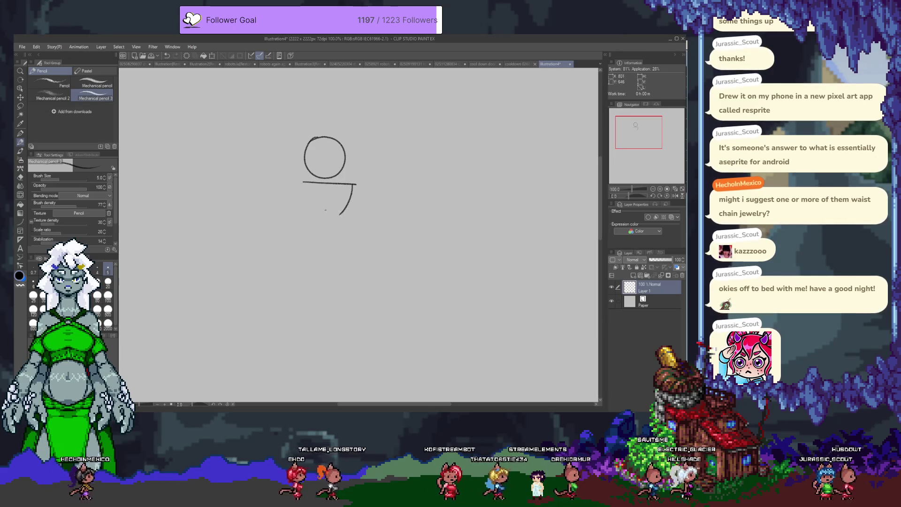
{"action": "key", "text": "ctrl+z"}
{"action": "mouse_move", "coordinate": [355, 184]}
{"action": "left_mouse_down"}
{"action": "mouse_move", "coordinate": [353, 208]}
{"action": "mouse_move", "coordinate": [303, 223]}
{"action": "mouse_move", "coordinate": [312, 225]}
{"action": "left_mouse_up"}
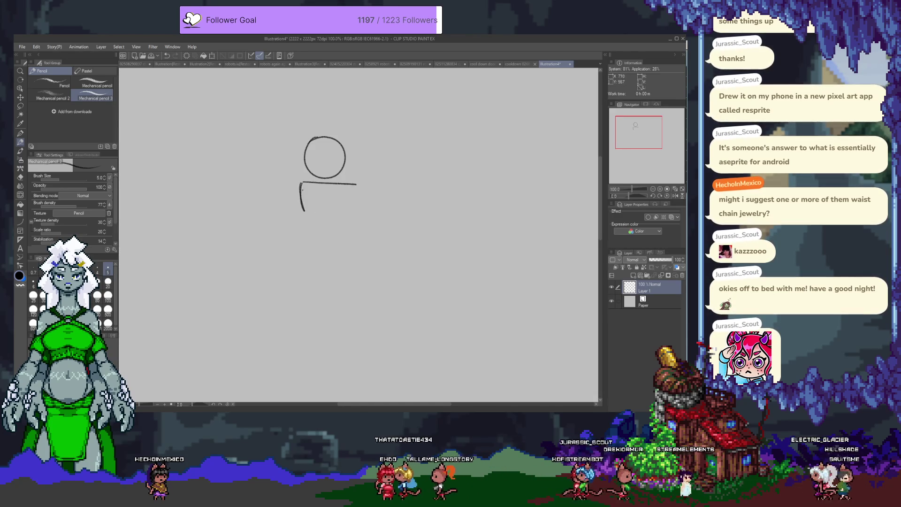
Step: Extend both torso sides downward into a taper and begin a second head arc
{"action": "left_click_drag", "start_coordinate": [353, 198], "coordinate": [347, 209]}
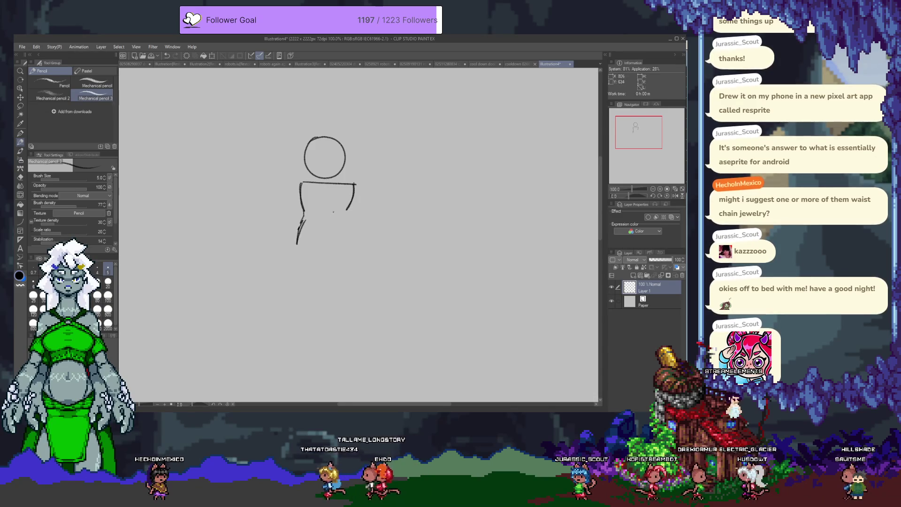
{"action": "left_click_drag", "start_coordinate": [303, 209], "coordinate": [304, 220]}
{"action": "key", "text": "ctrl+z"}
{"action": "left_click_drag", "start_coordinate": [303, 215], "coordinate": [295, 239]}
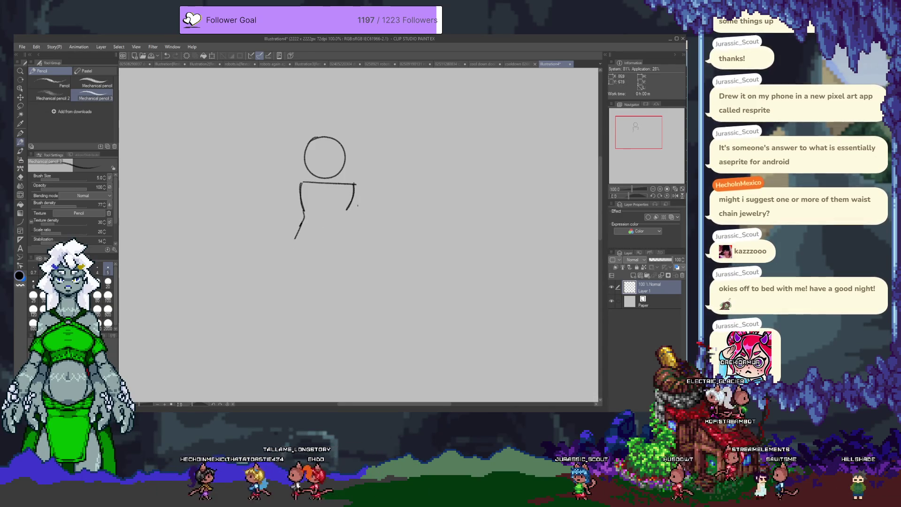
{"action": "mouse_move", "coordinate": [345, 215]}
{"action": "left_mouse_down"}
{"action": "mouse_move", "coordinate": [347, 236]}
{"action": "mouse_move", "coordinate": [316, 263]}
{"action": "left_mouse_up"}
{"action": "key", "text": "ctrl+z"}
{"action": "left_click_drag", "start_coordinate": [300, 232], "coordinate": [321, 258]}
{"action": "key", "text": "ctrl+z"}
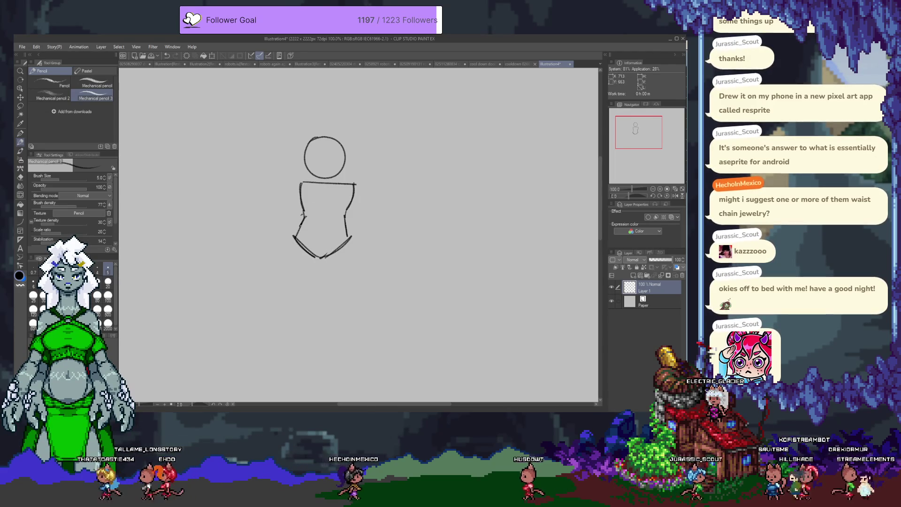
{"action": "left_click_drag", "start_coordinate": [345, 216], "coordinate": [351, 237]}
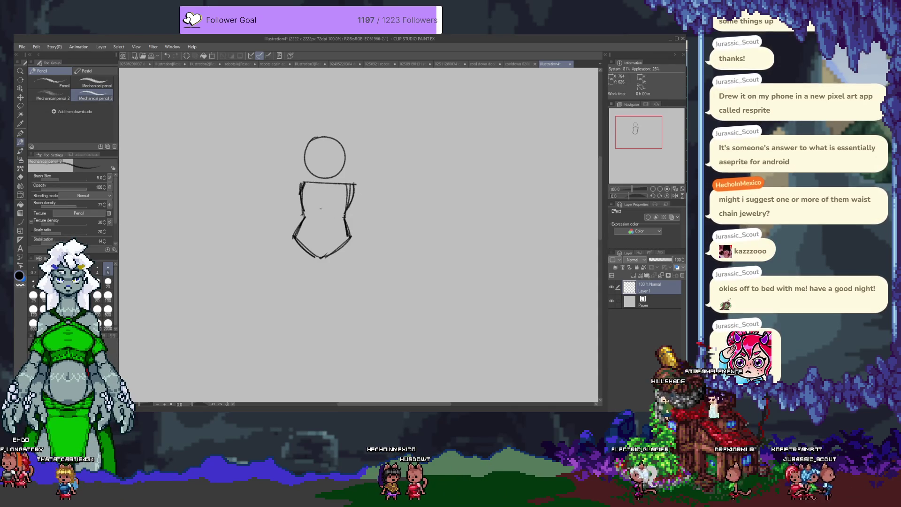
{"action": "key", "text": "Delete"}
{"action": "mouse_move", "coordinate": [531, 254]}
{"action": "left_mouse_down"}
{"action": "mouse_move", "coordinate": [379, 197]}
{"action": "mouse_move", "coordinate": [356, 157]}
{"action": "left_mouse_up"}
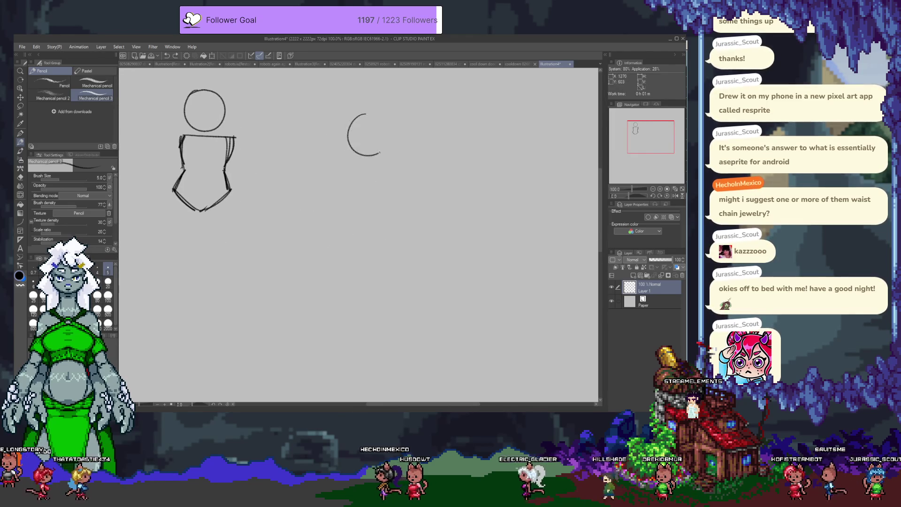
Step: Complete the second head circle and draw its shoulder and curved back line
{"action": "left_click_drag", "start_coordinate": [379, 153], "coordinate": [365, 113]}
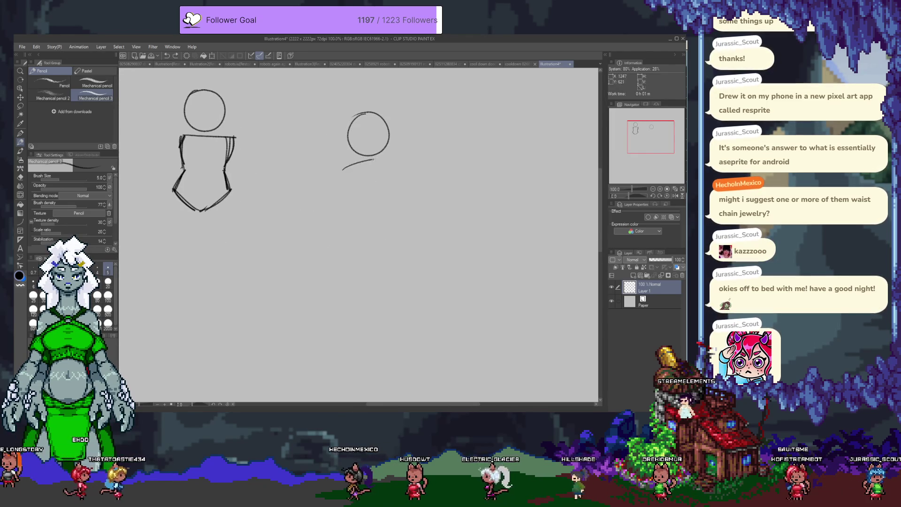
{"action": "left_click_drag", "start_coordinate": [387, 158], "coordinate": [357, 205]}
{"action": "left_click_drag", "start_coordinate": [388, 157], "coordinate": [399, 198]}
{"action": "key", "text": "ctrl+z"}
{"action": "key", "text": "ctrl+z"}
{"action": "left_click_drag", "start_coordinate": [342, 172], "coordinate": [361, 211]}
{"action": "key", "text": "ctrl+z"}
{"action": "left_click_drag", "start_coordinate": [342, 172], "coordinate": [362, 201]}
{"action": "left_click_drag", "start_coordinate": [393, 158], "coordinate": [402, 196]}
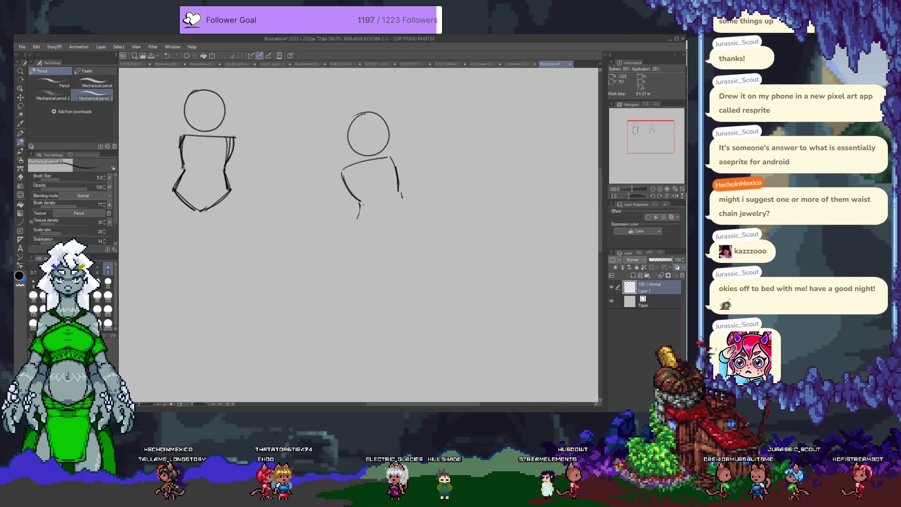
Step: Draw the waist, hip curve, inner thigh and both legs of the second figure
{"action": "left_click_drag", "start_coordinate": [362, 203], "coordinate": [346, 246]}
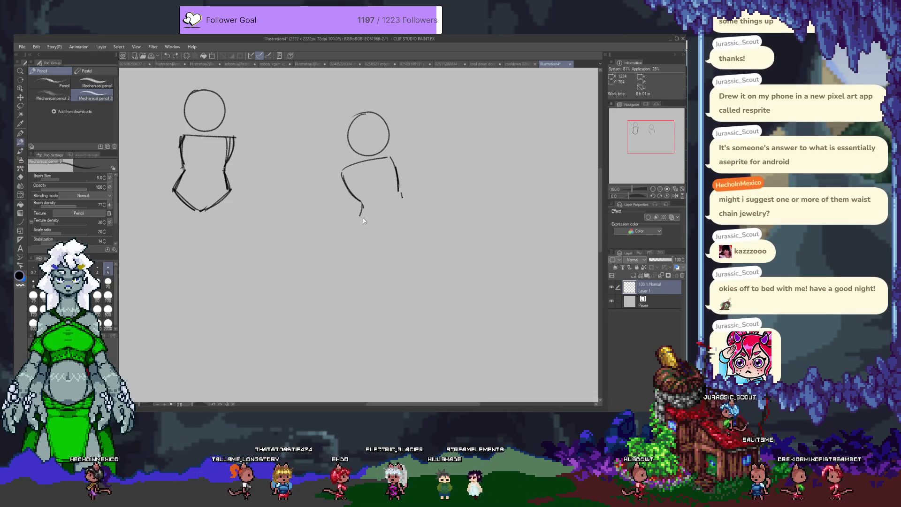
{"action": "left_click_drag", "start_coordinate": [363, 207], "coordinate": [334, 246]}
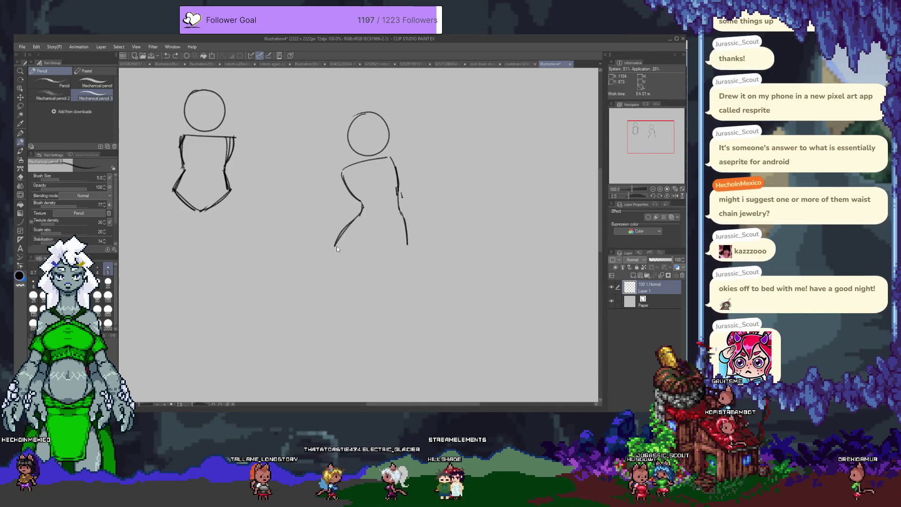
{"action": "mouse_move", "coordinate": [362, 208]}
{"action": "left_mouse_down"}
{"action": "mouse_move", "coordinate": [345, 274]}
{"action": "mouse_move", "coordinate": [408, 244]}
{"action": "mouse_move", "coordinate": [372, 272]}
{"action": "left_mouse_up"}
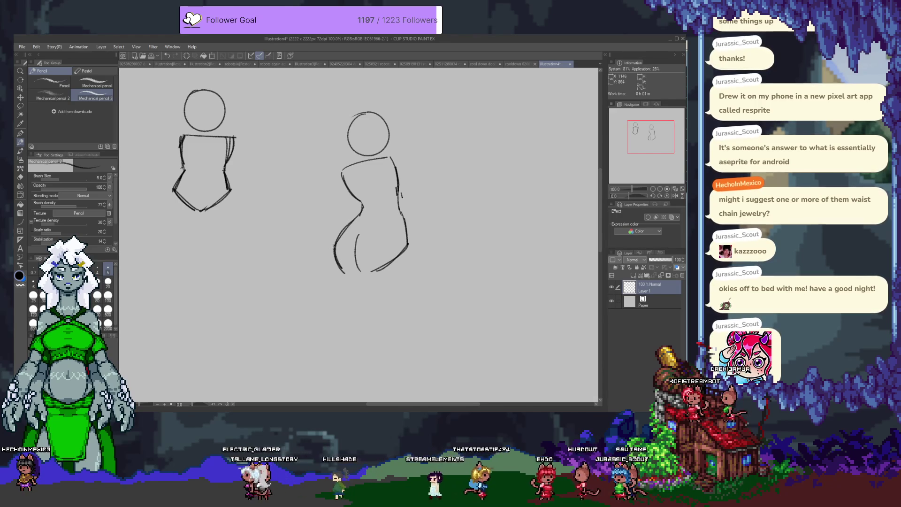
{"action": "key", "text": "ctrl+z"}
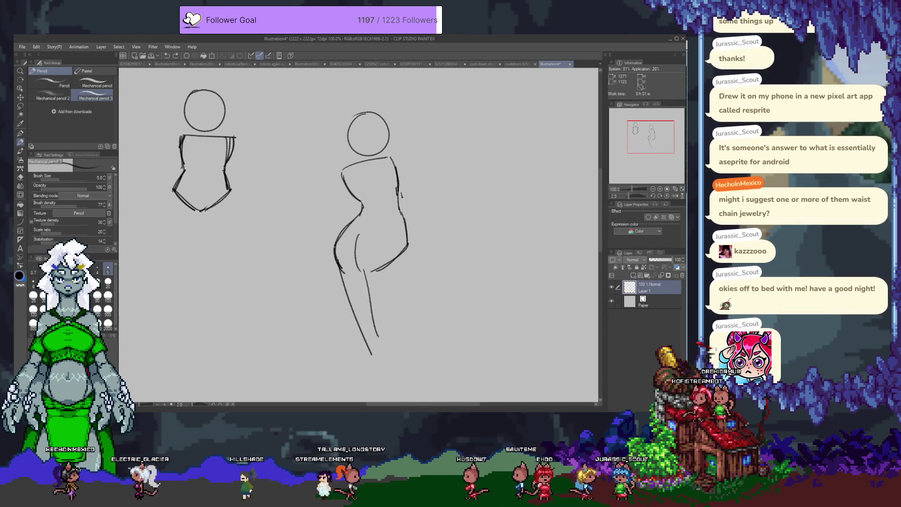
{"action": "left_click_drag", "start_coordinate": [365, 267], "coordinate": [383, 335]}
{"action": "left_click_drag", "start_coordinate": [368, 229], "coordinate": [353, 267]}
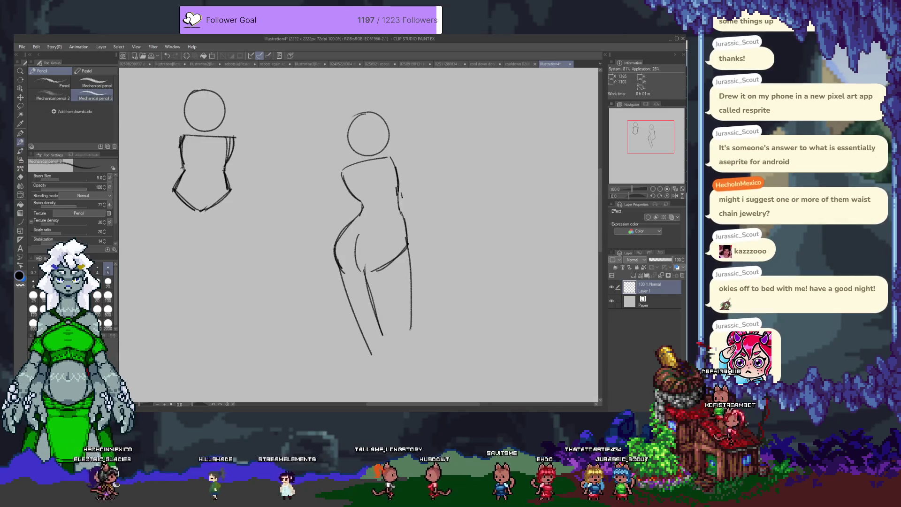
{"action": "left_click_drag", "start_coordinate": [408, 244], "coordinate": [410, 331]}
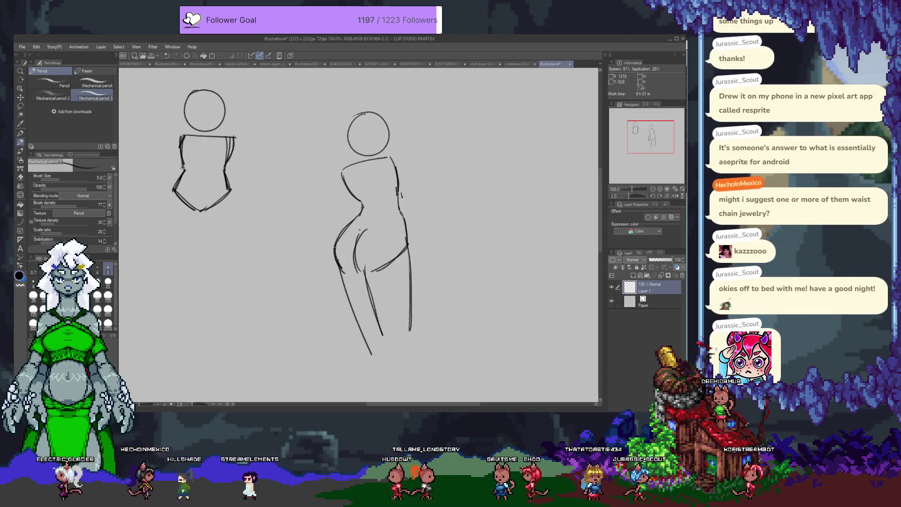
Step: Add a torso line, neck lines, a face guideline and a stroke atop the head
{"action": "mouse_move", "coordinate": [358, 177]}
{"action": "left_mouse_down"}
{"action": "mouse_move", "coordinate": [369, 205]}
{"action": "mouse_move", "coordinate": [359, 229]}
{"action": "left_mouse_up"}
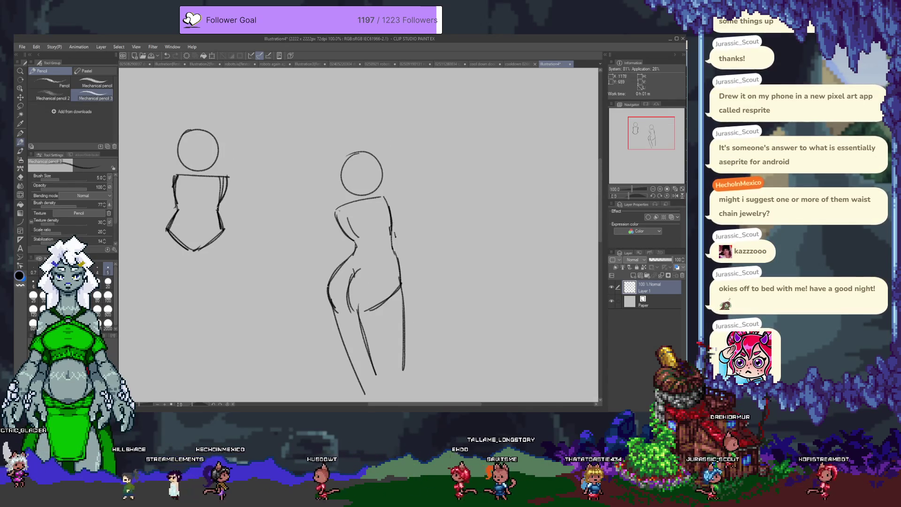
{"action": "mouse_move", "coordinate": [347, 187]}
{"action": "left_mouse_down"}
{"action": "mouse_move", "coordinate": [345, 208]}
{"action": "mouse_move", "coordinate": [370, 201]}
{"action": "left_mouse_up"}
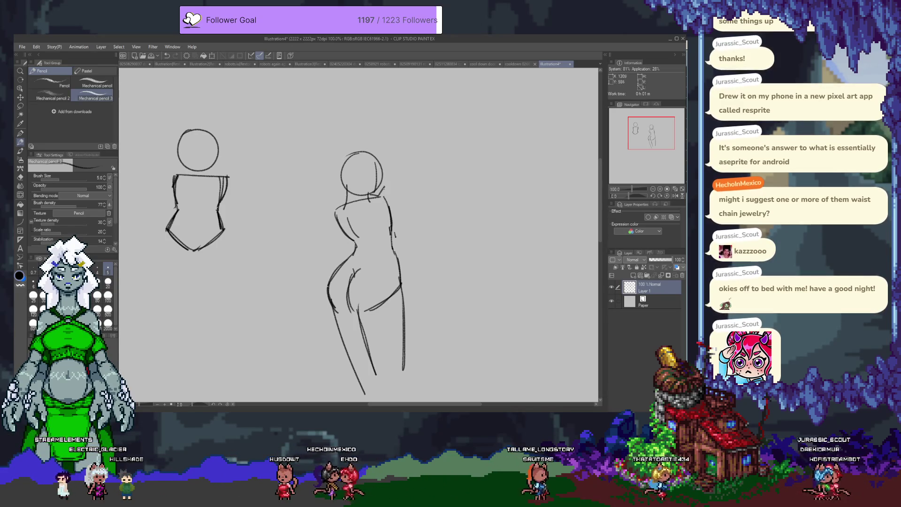
{"action": "left_click_drag", "start_coordinate": [384, 175], "coordinate": [383, 189]}
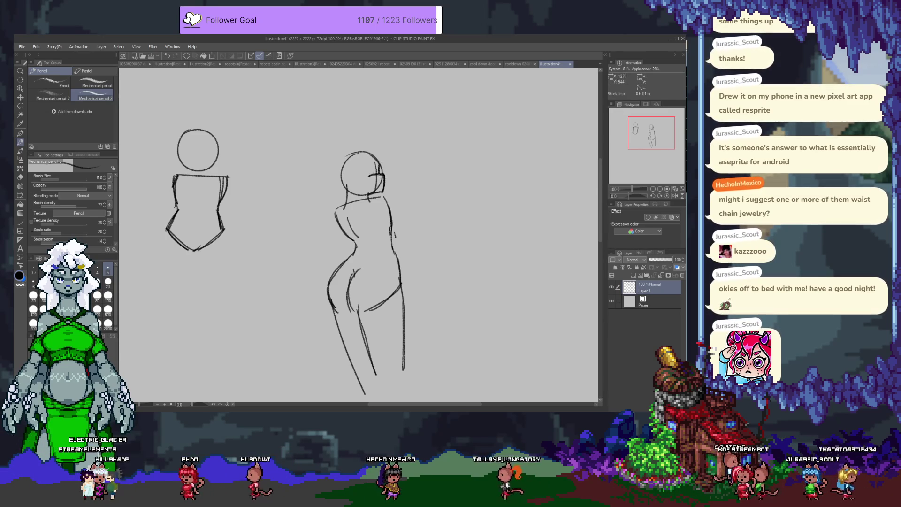
{"action": "left_click_drag", "start_coordinate": [370, 162], "coordinate": [370, 168]}
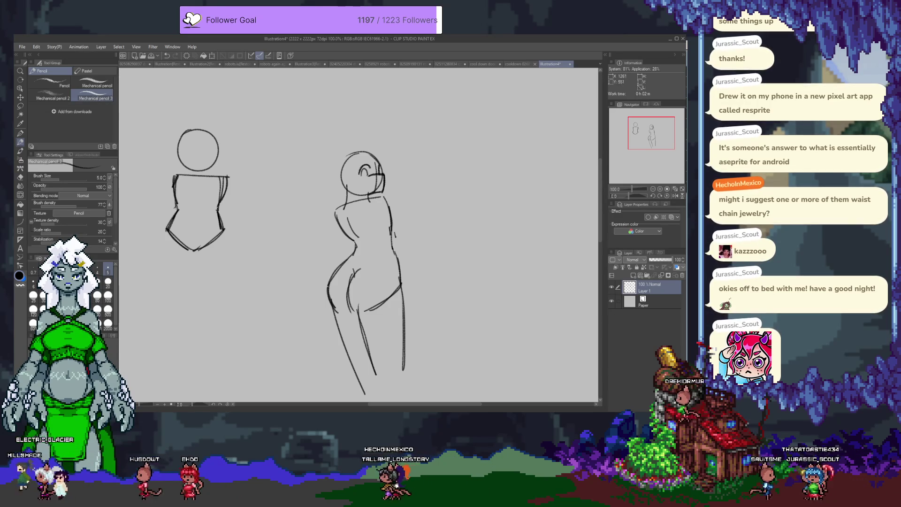
{"action": "mouse_move", "coordinate": [351, 142]}
{"action": "left_mouse_down"}
{"action": "mouse_move", "coordinate": [345, 162]}
{"action": "mouse_move", "coordinate": [371, 152]}
{"action": "mouse_move", "coordinate": [384, 162]}
{"action": "left_mouse_up"}
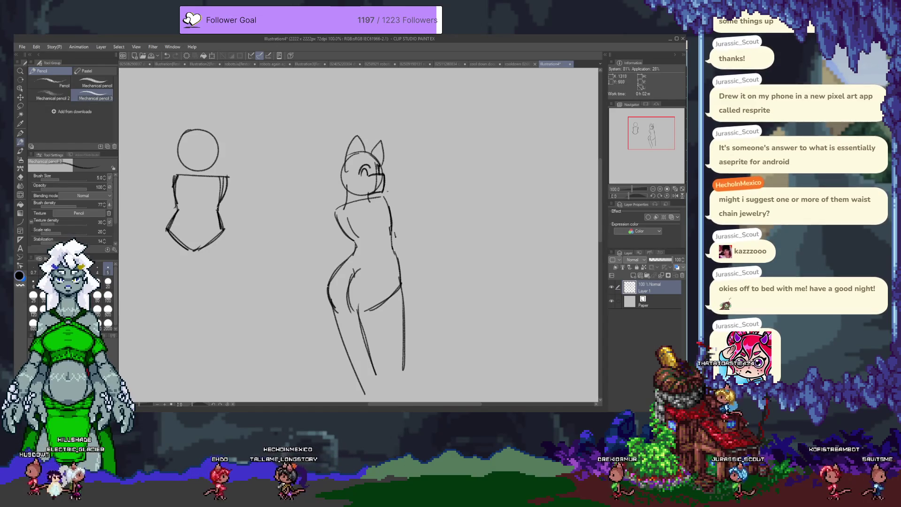
Step: Erase stray chin lines, then draw a tail from the hip and an arm beside the torso
{"action": "key", "text": "e"}
{"action": "left_click_drag", "start_coordinate": [374, 188], "coordinate": [381, 196]}
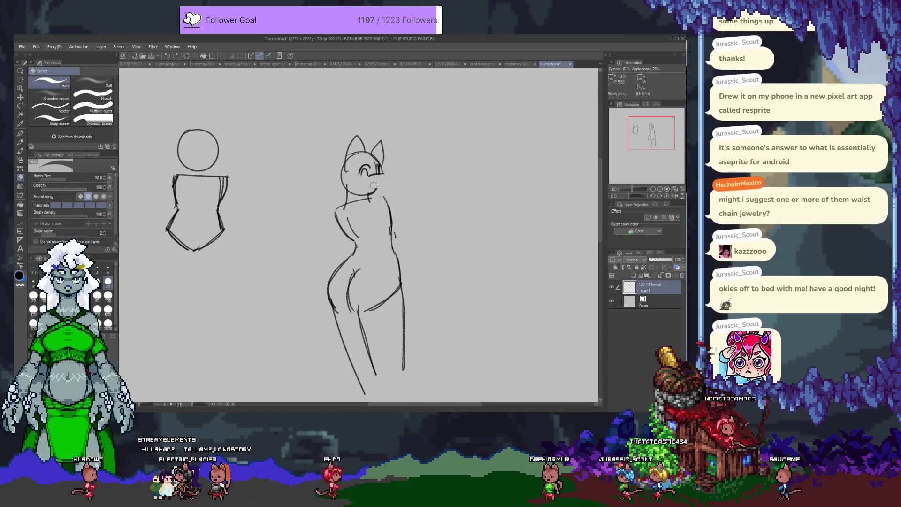
{"action": "key", "text": "p"}
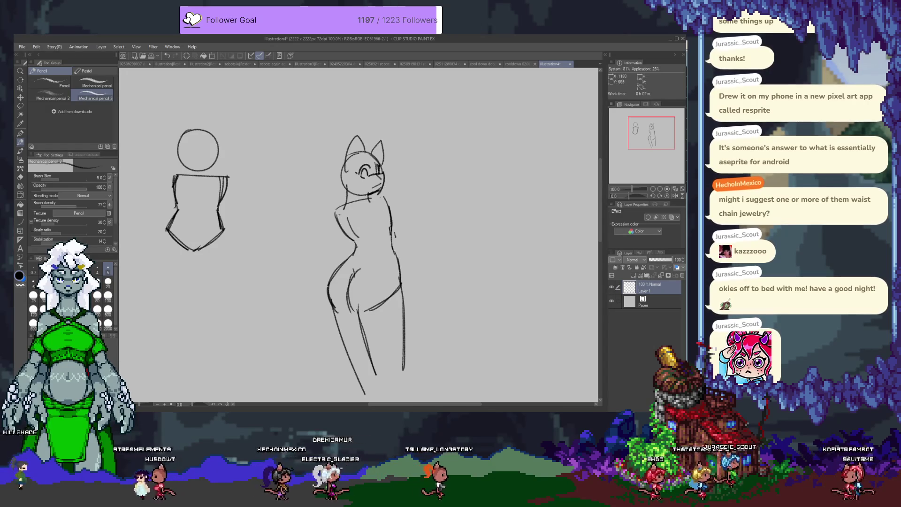
{"action": "mouse_move", "coordinate": [357, 256]}
{"action": "left_mouse_down"}
{"action": "mouse_move", "coordinate": [287, 249]}
{"action": "mouse_move", "coordinate": [314, 261]}
{"action": "mouse_move", "coordinate": [249, 305]}
{"action": "mouse_move", "coordinate": [277, 360]}
{"action": "left_mouse_up"}
{"action": "key", "text": "ctrl+z"}
{"action": "key", "text": "ctrl+z"}
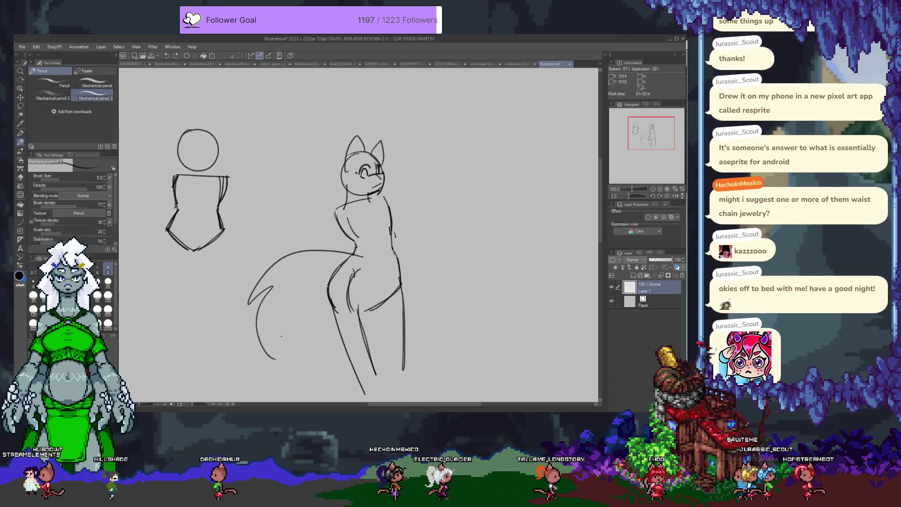
{"action": "left_click_drag", "start_coordinate": [357, 269], "coordinate": [278, 359]}
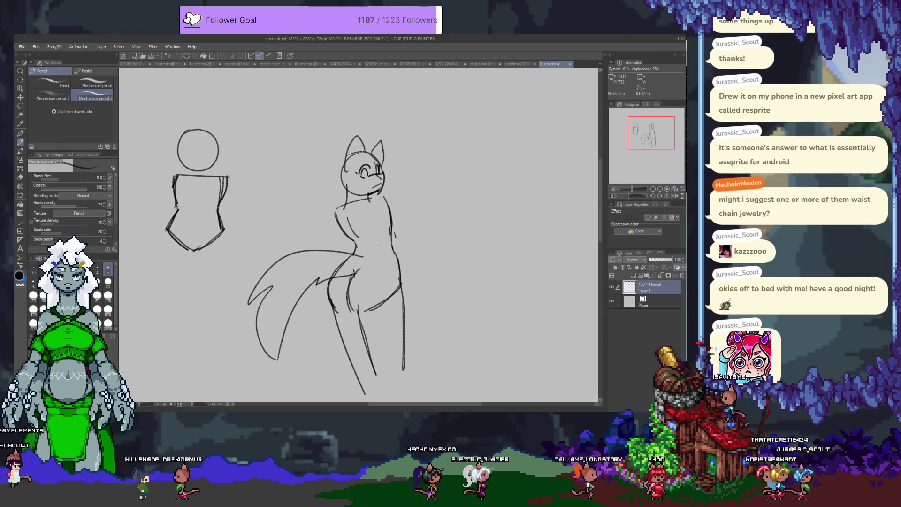
{"action": "left_click_drag", "start_coordinate": [386, 196], "coordinate": [421, 253]}
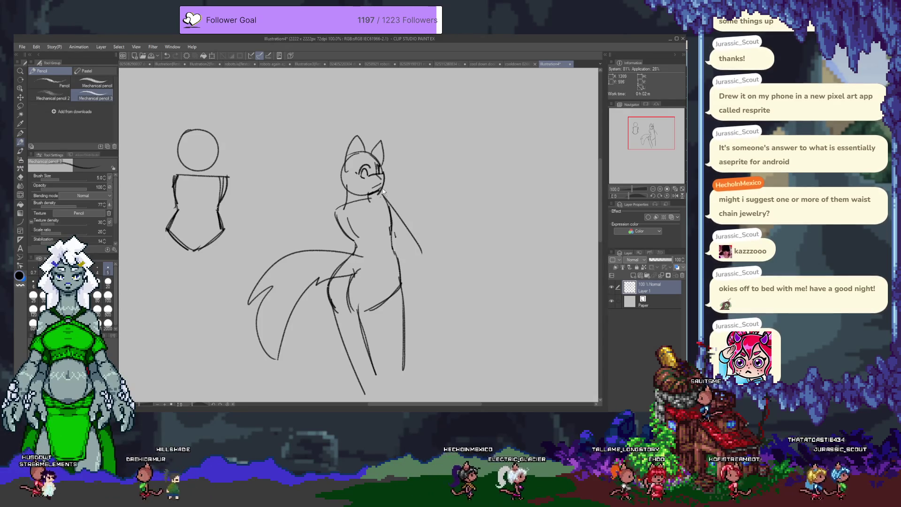
{"action": "left_click_drag", "start_coordinate": [377, 217], "coordinate": [406, 257]}
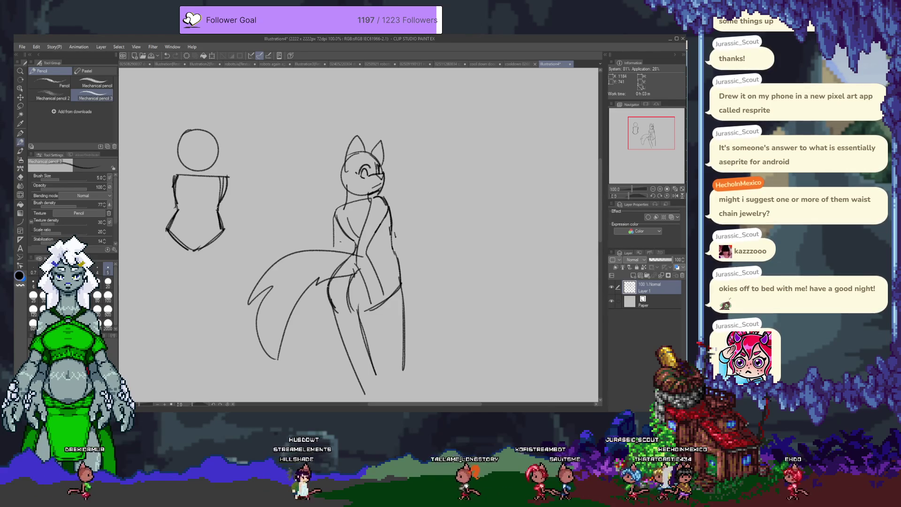
Step: Pan to the empty canvas below the sketches and start a small arc for a new head
{"action": "left_click_drag", "start_coordinate": [441, 281], "coordinate": [355, 251]}
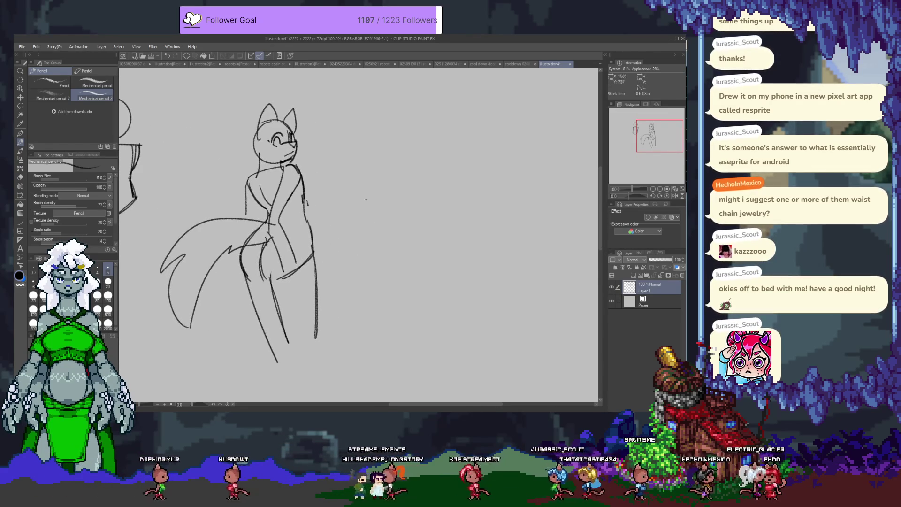
{"action": "left_click_drag", "start_coordinate": [418, 184], "coordinate": [425, 197]}
{"action": "key", "text": "ctrl+z"}
{"action": "key", "text": "ctrl+z"}
{"action": "left_click_drag", "start_coordinate": [415, 159], "coordinate": [438, 181]}
{"action": "key", "text": "ctrl+z"}
{"action": "key", "text": "ctrl+z"}
{"action": "left_click_drag", "start_coordinate": [386, 224], "coordinate": [411, 149]}
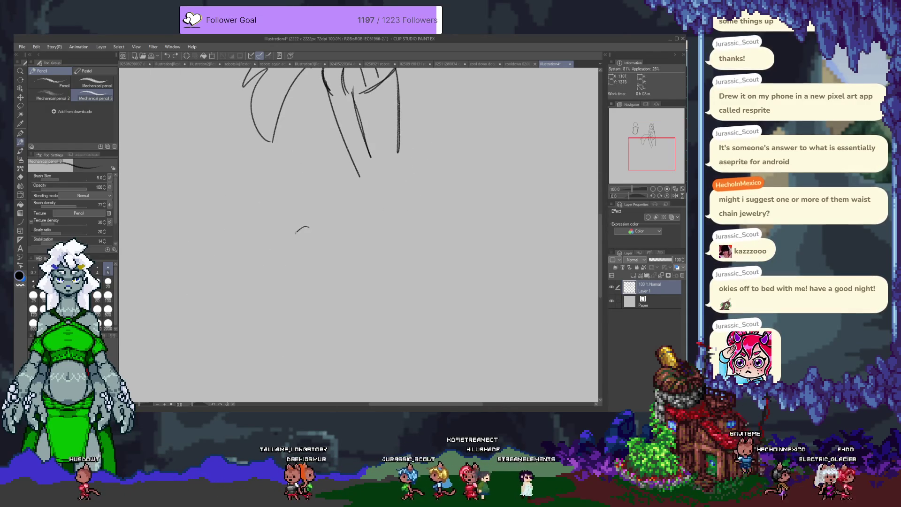
{"action": "left_click_drag", "start_coordinate": [288, 298], "coordinate": [309, 213]}
{"action": "key", "text": "ctrl+z"}
{"action": "left_click_drag", "start_coordinate": [251, 156], "coordinate": [318, 228]}
{"action": "left_click_drag", "start_coordinate": [307, 192], "coordinate": [303, 197]}
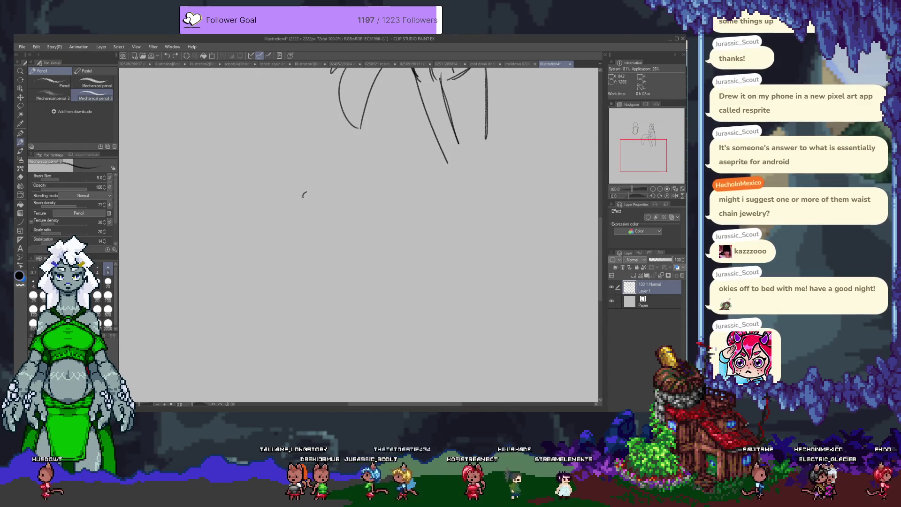
Step: Zoom in, close the round head and draw the left shoulder and torso line
{"action": "scroll", "coordinate": [312, 203], "scroll_direction": "up", "scroll_amount": 3}
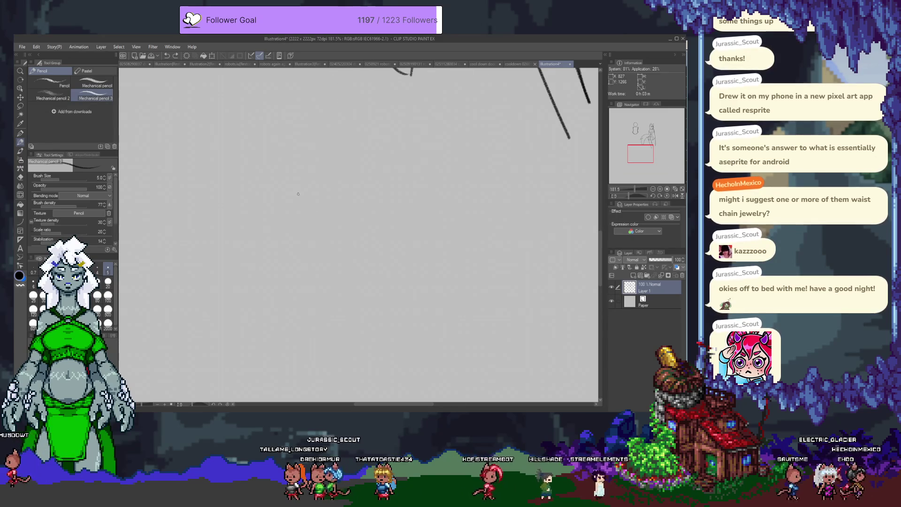
{"action": "left_click_drag", "start_coordinate": [296, 230], "coordinate": [313, 245]}
{"action": "mouse_move", "coordinate": [309, 193]}
{"action": "left_mouse_down"}
{"action": "mouse_move", "coordinate": [348, 235]}
{"action": "mouse_move", "coordinate": [295, 230]}
{"action": "left_mouse_up"}
{"action": "key", "text": "ctrl+z"}
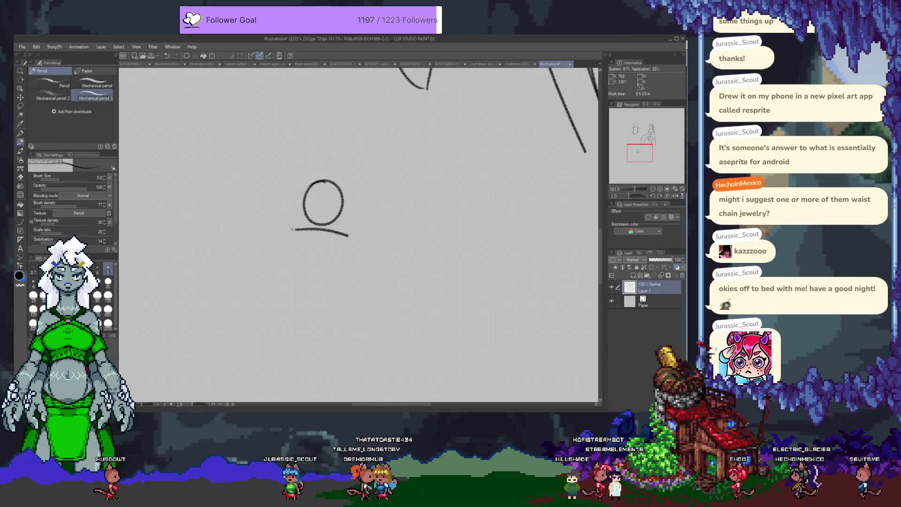
{"action": "key", "text": "ctrl+z"}
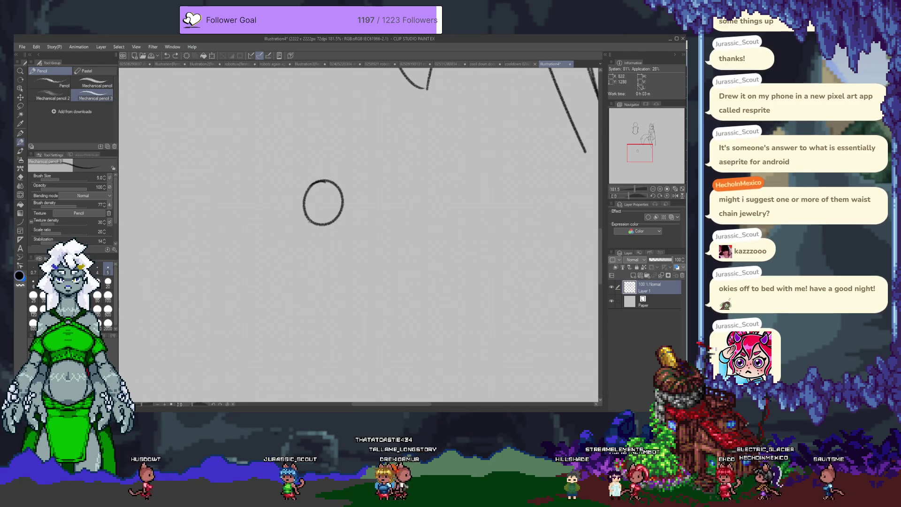
{"action": "left_click_drag", "start_coordinate": [305, 209], "coordinate": [306, 261]}
{"action": "key", "text": "ctrl+z"}
{"action": "left_click_drag", "start_coordinate": [299, 222], "coordinate": [311, 256]}
Step: Draw both torso sides and a deeper belly curve
{"action": "mouse_move", "coordinate": [354, 229]}
{"action": "left_mouse_down"}
{"action": "mouse_move", "coordinate": [355, 257]}
{"action": "mouse_move", "coordinate": [301, 289]}
{"action": "left_mouse_up"}
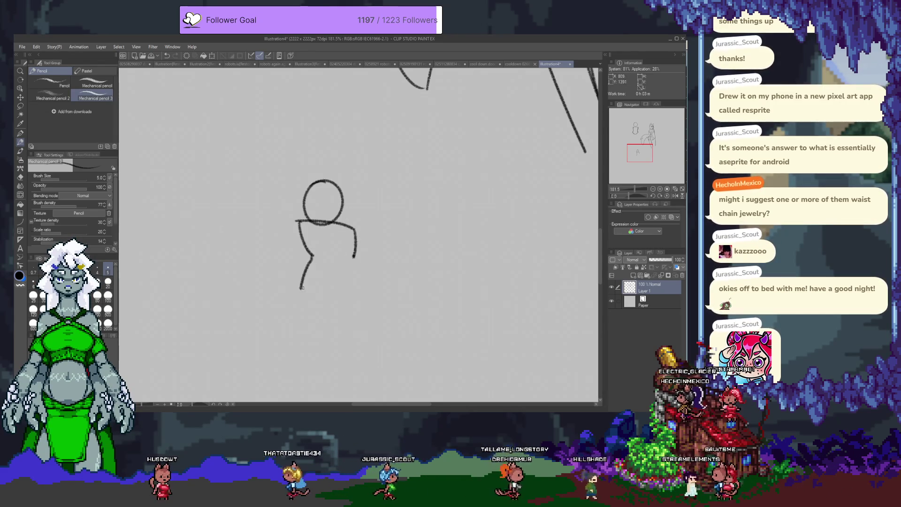
{"action": "key", "text": "ctrl+z"}
{"action": "left_click_drag", "start_coordinate": [312, 257], "coordinate": [309, 286]}
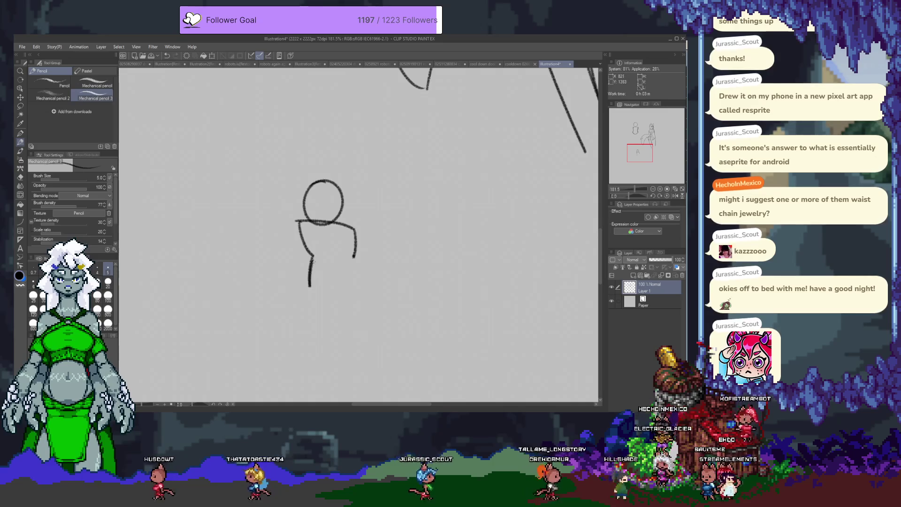
{"action": "left_click_drag", "start_coordinate": [376, 285], "coordinate": [378, 286]}
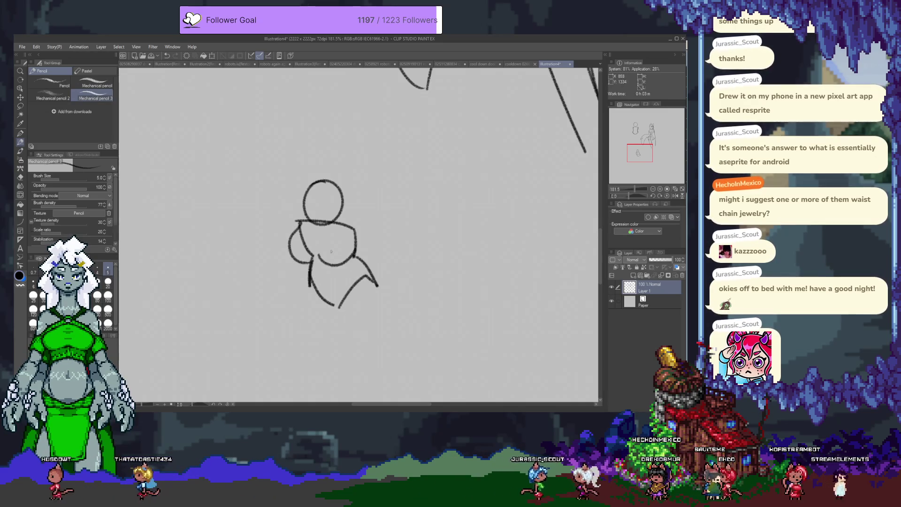
{"action": "left_click_drag", "start_coordinate": [313, 257], "coordinate": [351, 250]}
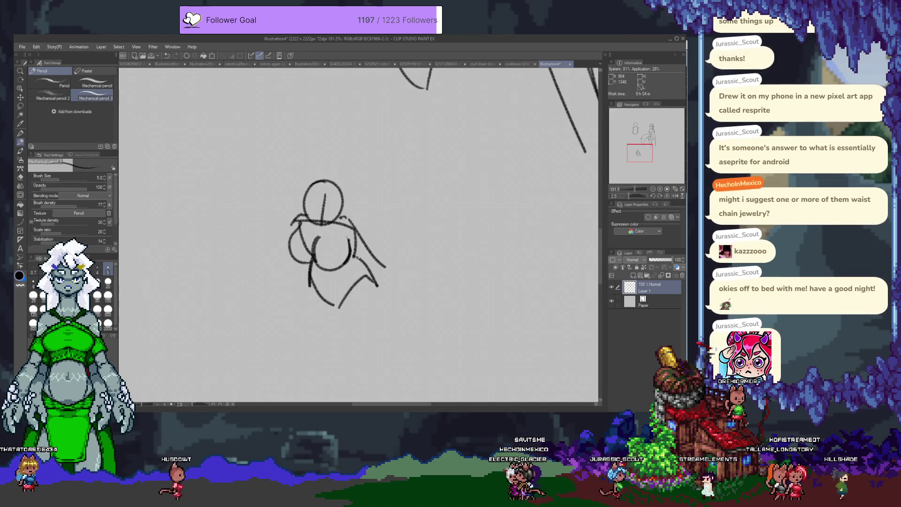
Step: Sketch both legs and the inner thigh contour, then tint the sketch layer blue
{"action": "left_click_drag", "start_coordinate": [310, 281], "coordinate": [329, 354]}
{"action": "left_click_drag", "start_coordinate": [375, 284], "coordinate": [397, 340]}
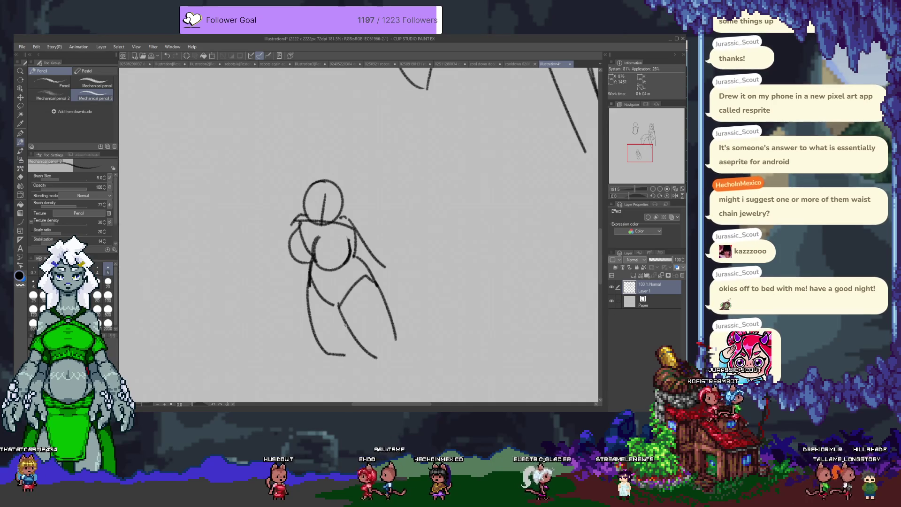
{"action": "left_click_drag", "start_coordinate": [346, 327], "coordinate": [355, 340]}
{"action": "left_click_drag", "start_coordinate": [340, 303], "coordinate": [376, 286]}
{"action": "left_click_drag", "start_coordinate": [319, 276], "coordinate": [324, 287]}
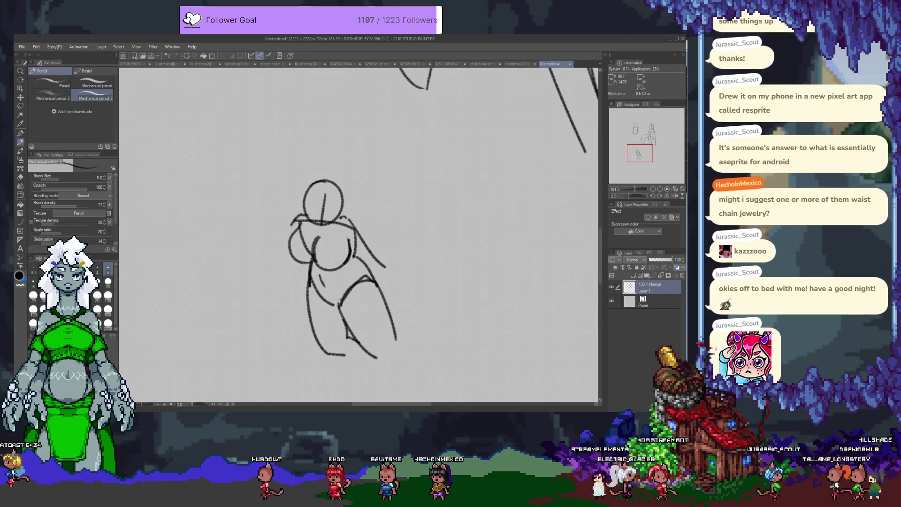
{"action": "left_click", "coordinate": [645, 274]}
Step: Add Layer 2 above the sketch and try inking the left shoulder and chest curve
{"action": "left_click", "coordinate": [634, 276]}
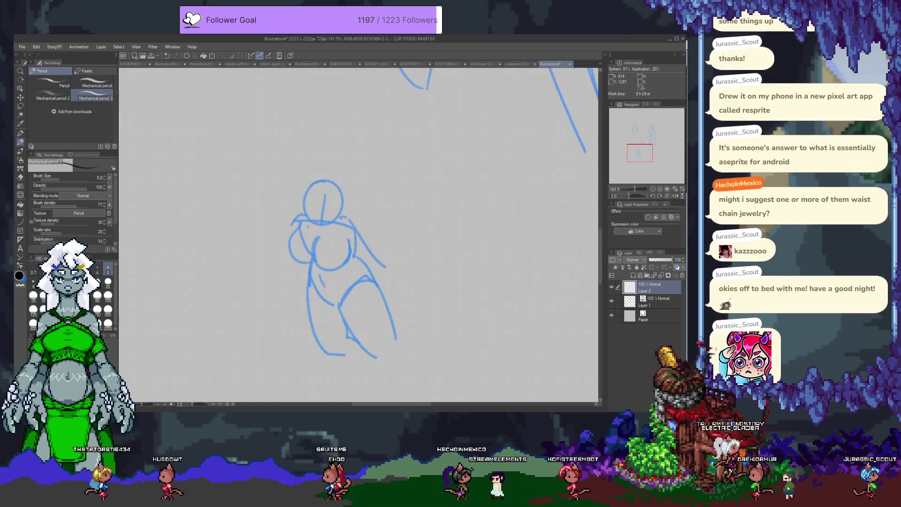
{"action": "mouse_move", "coordinate": [315, 220]}
{"action": "left_mouse_down"}
{"action": "mouse_move", "coordinate": [286, 244]}
{"action": "mouse_move", "coordinate": [292, 235]}
{"action": "left_mouse_up"}
{"action": "key", "text": "ctrl+z"}
{"action": "left_click_drag", "start_coordinate": [291, 235], "coordinate": [312, 264]}
{"action": "key", "text": "ctrl+z"}
{"action": "left_click_drag", "start_coordinate": [290, 235], "coordinate": [312, 264]}
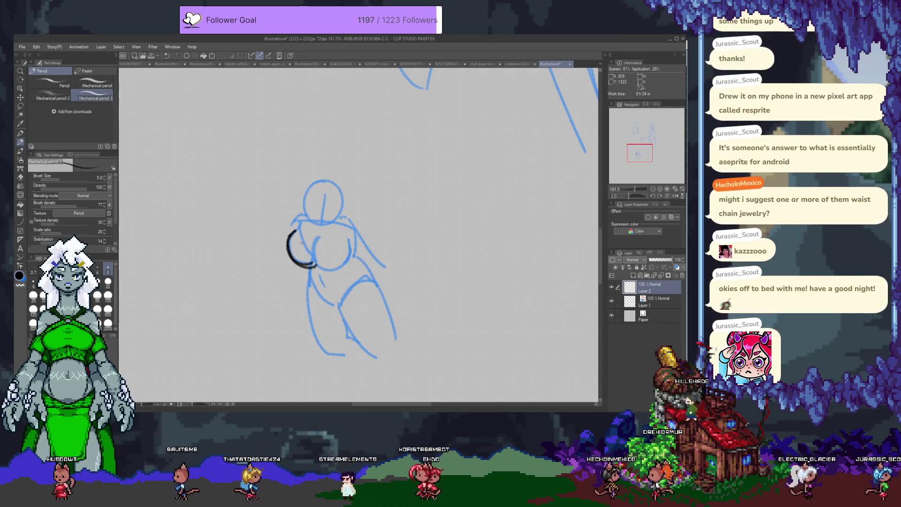
{"action": "key", "text": "ctrl+z"}
{"action": "left_click_drag", "start_coordinate": [295, 231], "coordinate": [317, 264]}
{"action": "key", "text": "ctrl+z"}
{"action": "mouse_move", "coordinate": [297, 234]}
{"action": "left_mouse_down"}
{"action": "mouse_move", "coordinate": [294, 261]}
{"action": "mouse_move", "coordinate": [331, 271]}
{"action": "left_mouse_up"}
{"action": "key", "text": "ctrl+z"}
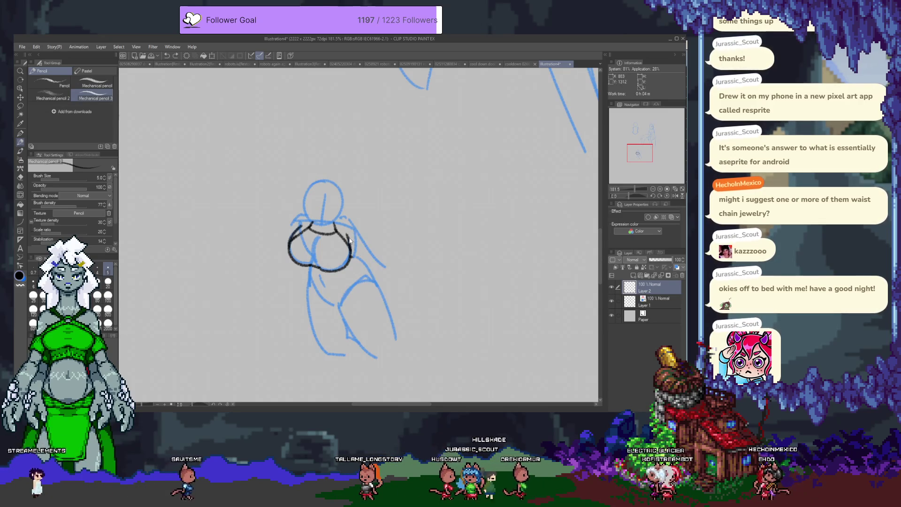
Step: Ink the arm line down from the chest, erasing its overlong end
{"action": "left_click_drag", "start_coordinate": [350, 241], "coordinate": [405, 289]}
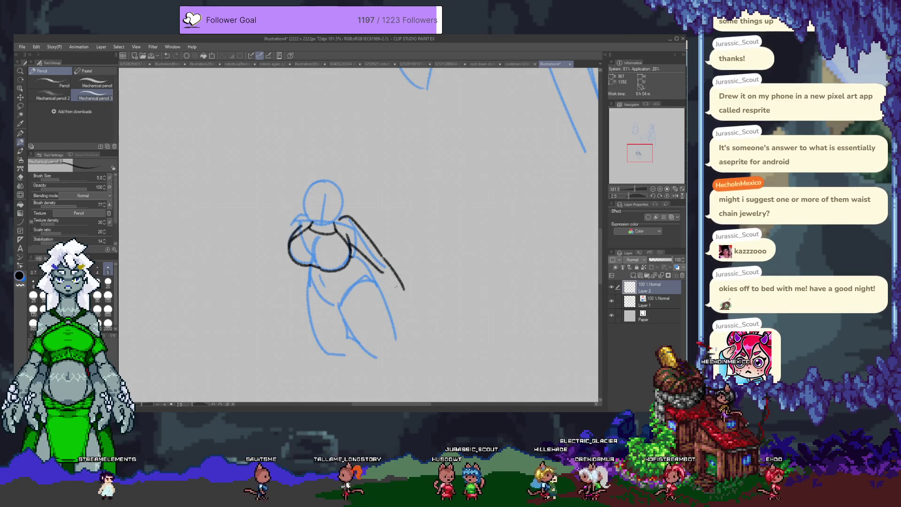
{"action": "key", "text": "e"}
{"action": "left_click_drag", "start_coordinate": [391, 268], "coordinate": [383, 256]}
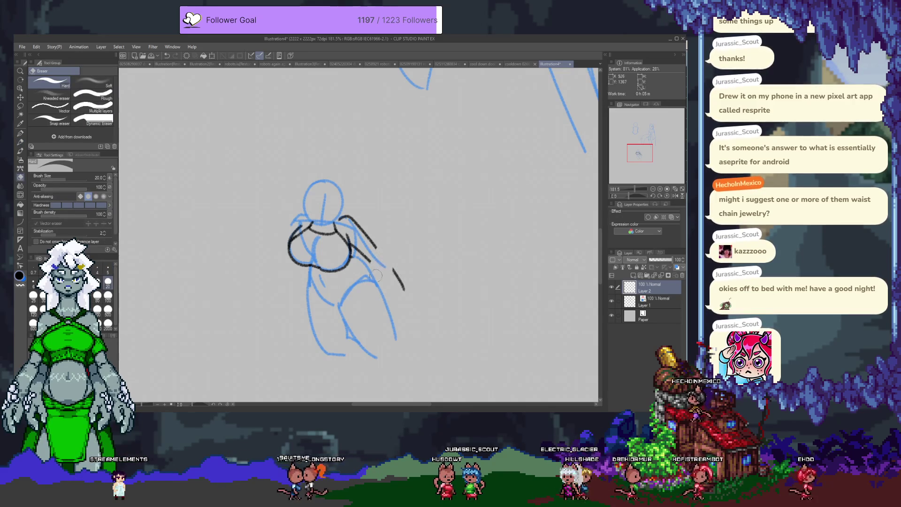
{"action": "key", "text": "p"}
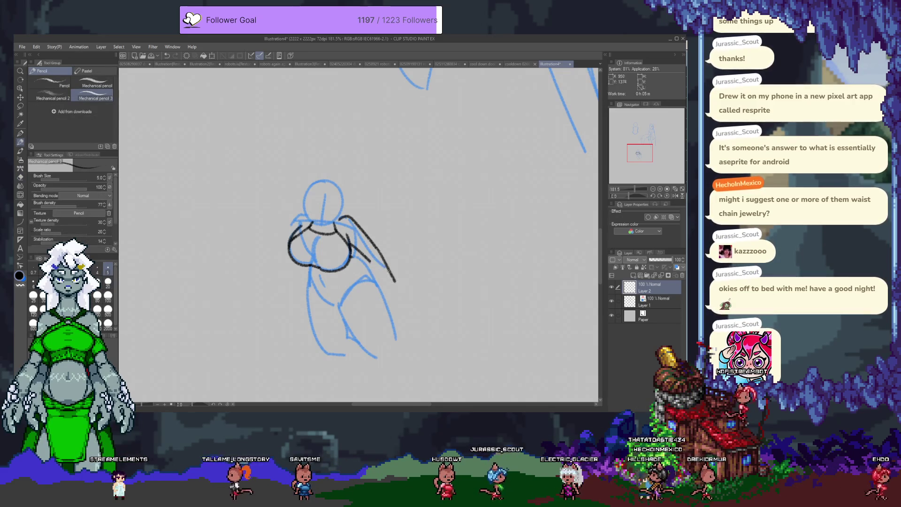
{"action": "left_click_drag", "start_coordinate": [311, 267], "coordinate": [323, 295]}
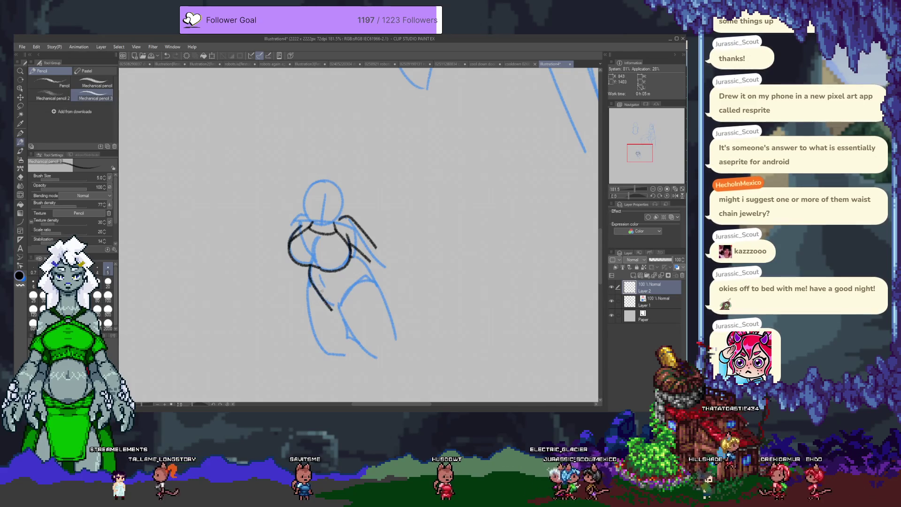
{"action": "key", "text": "ctrl+z"}
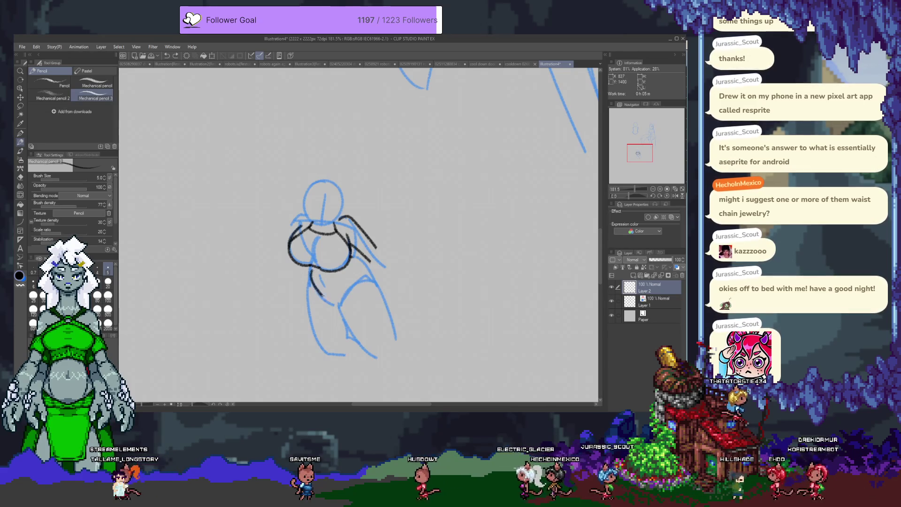
{"action": "key", "text": "ctrl+z"}
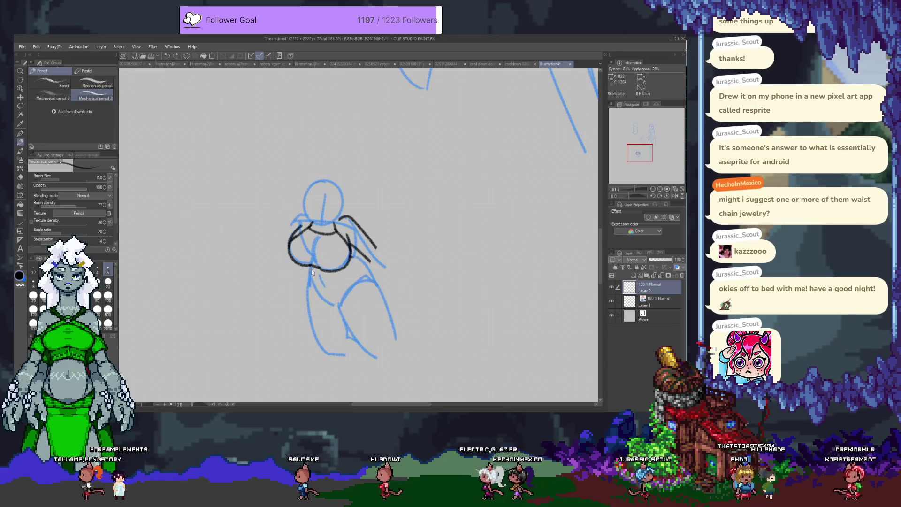
Step: Ink the torso side under the chest and the hip line up to the waist
{"action": "mouse_move", "coordinate": [309, 266]}
{"action": "left_mouse_down"}
{"action": "mouse_move", "coordinate": [342, 306]}
{"action": "mouse_move", "coordinate": [358, 260]}
{"action": "left_mouse_up"}
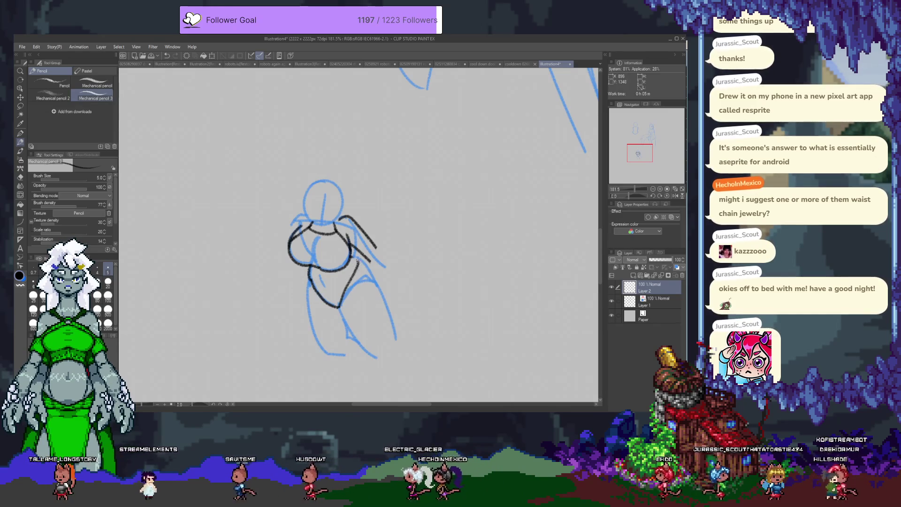
{"action": "left_click_drag", "start_coordinate": [341, 304], "coordinate": [355, 257]}
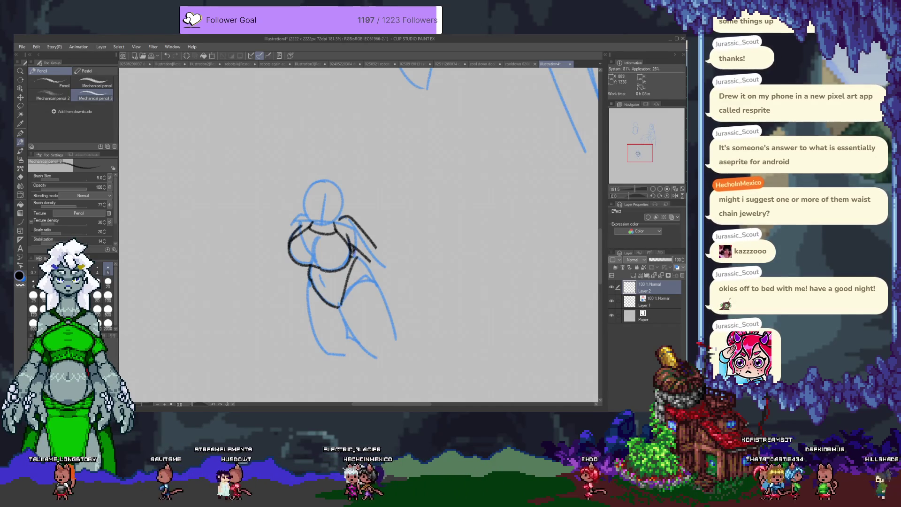
{"action": "left_click_drag", "start_coordinate": [295, 239], "coordinate": [310, 240]}
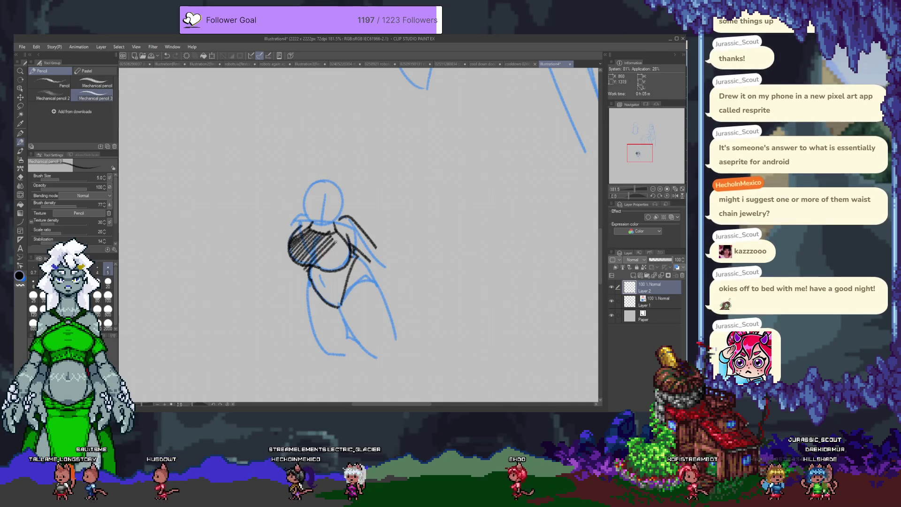
{"action": "key", "text": "ctrl+z"}
{"action": "key", "text": "ctrl+z"}
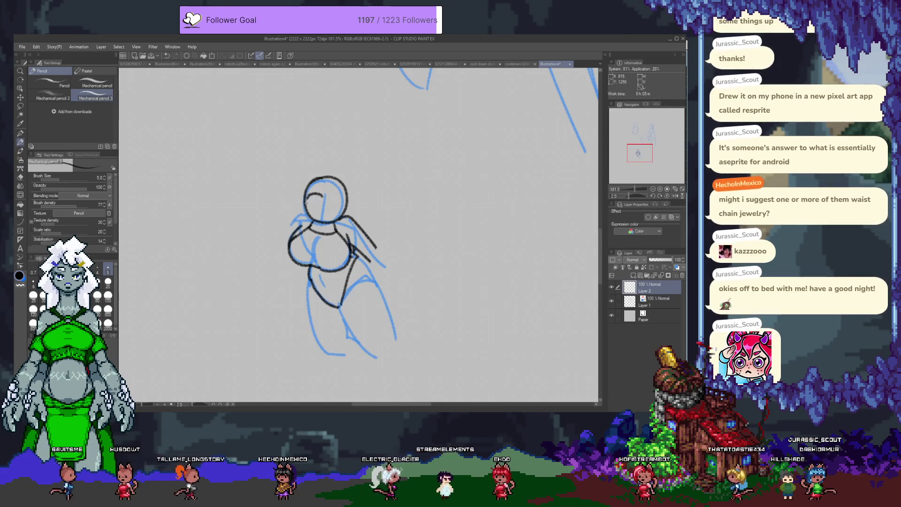
{"action": "scroll", "coordinate": [318, 217], "scroll_direction": "up", "scroll_amount": 1}
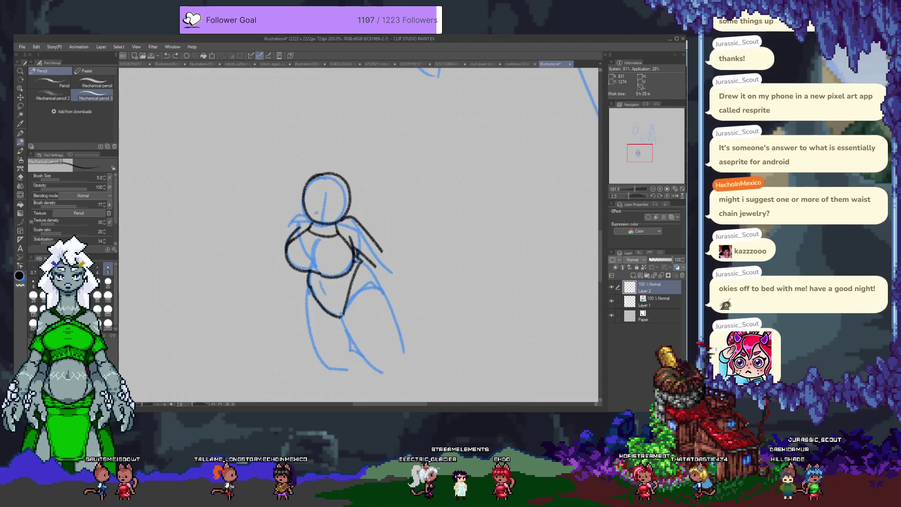
Step: Draw a small mouth and two curved eyes, erasing part of the head's top arc
{"action": "scroll", "coordinate": [320, 217], "scroll_direction": "up", "scroll_amount": 2}
{"action": "scroll", "coordinate": [324, 218], "scroll_direction": "up", "scroll_amount": 2}
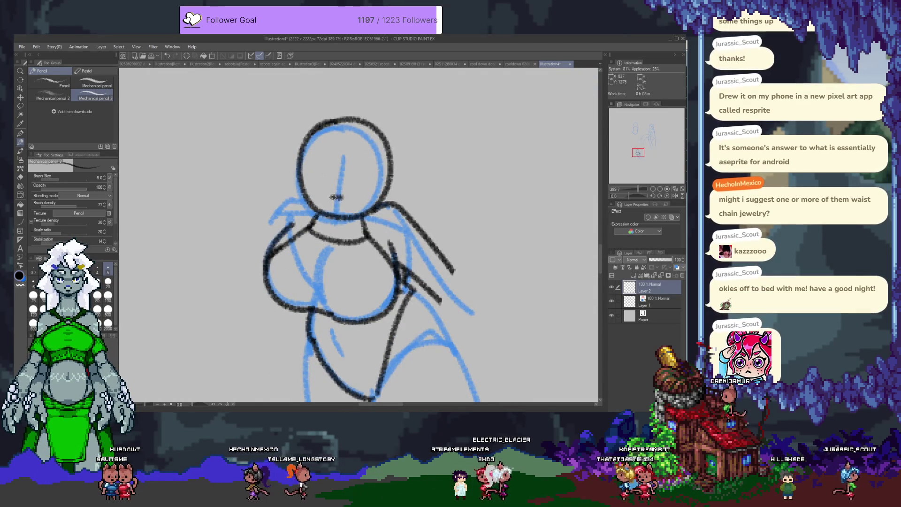
{"action": "key", "text": "ctrl+z"}
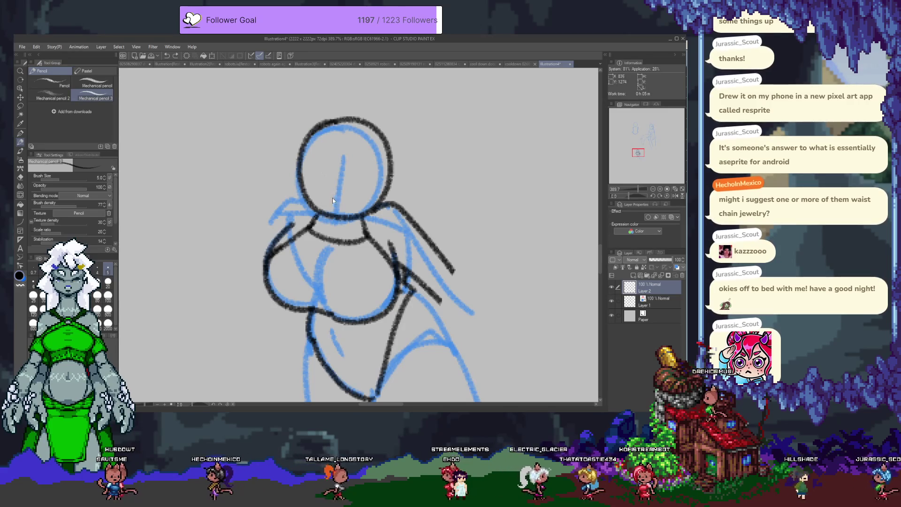
{"action": "mouse_move", "coordinate": [320, 193]}
{"action": "left_mouse_down"}
{"action": "mouse_move", "coordinate": [356, 198]}
{"action": "mouse_move", "coordinate": [344, 174]}
{"action": "left_mouse_up"}
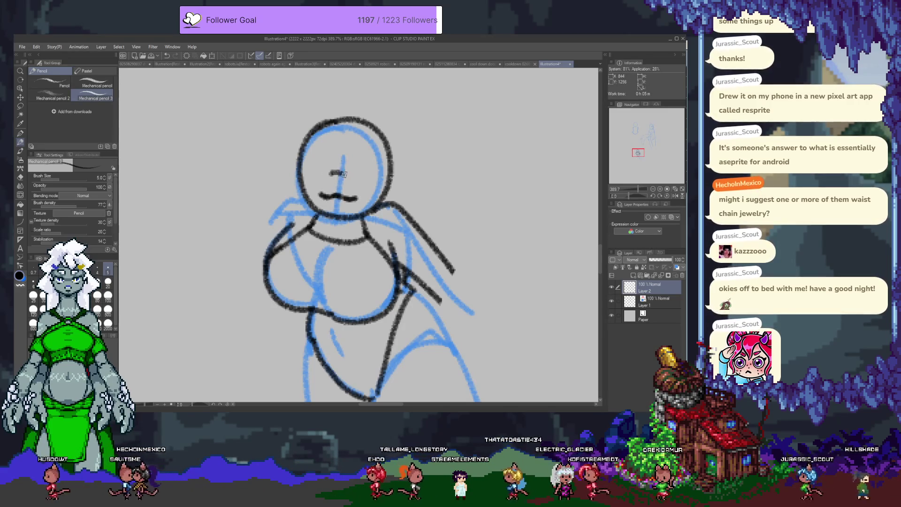
{"action": "mouse_move", "coordinate": [353, 176]}
{"action": "left_mouse_down"}
{"action": "mouse_move", "coordinate": [343, 212]}
{"action": "mouse_move", "coordinate": [338, 192]}
{"action": "left_mouse_up"}
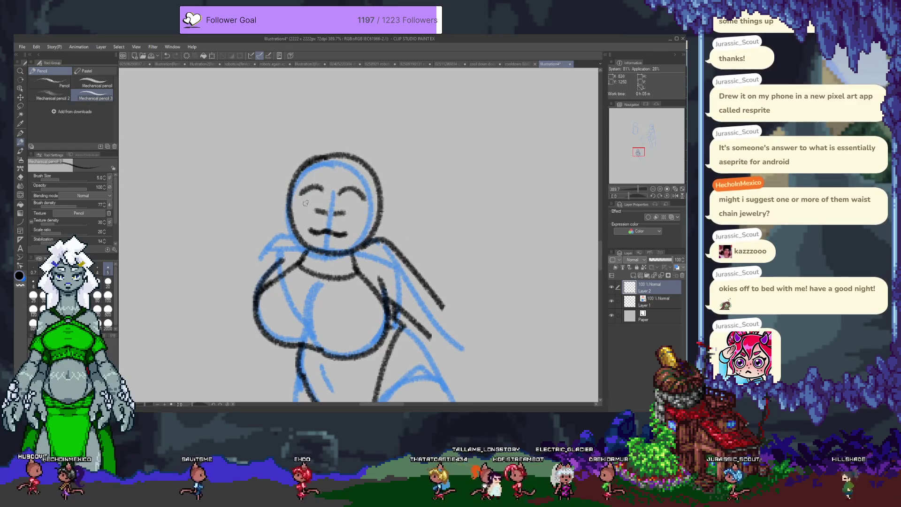
{"action": "key", "text": "ctrl+z"}
{"action": "left_click_drag", "start_coordinate": [342, 201], "coordinate": [371, 203]}
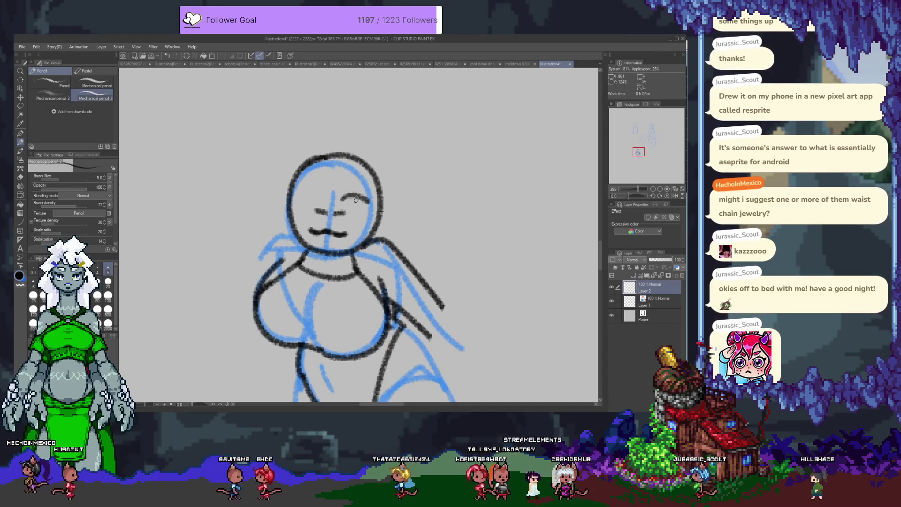
{"action": "left_click_drag", "start_coordinate": [298, 200], "coordinate": [323, 196]}
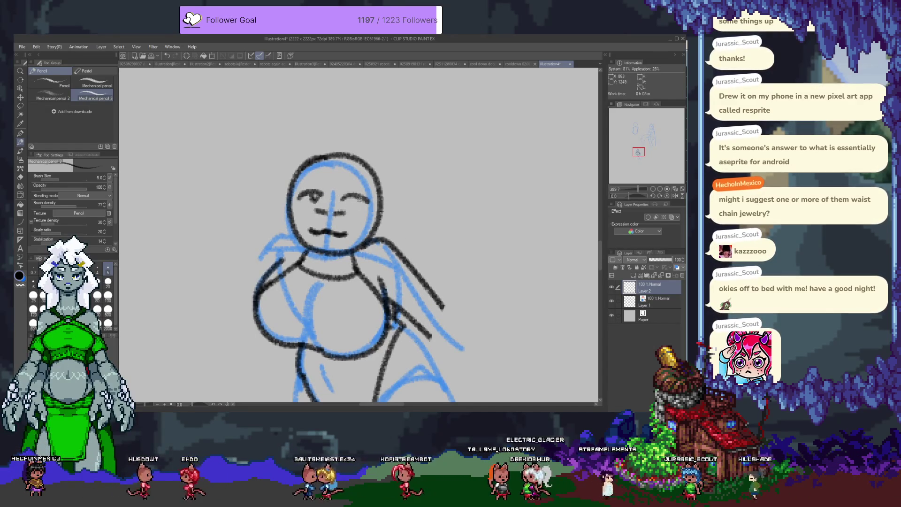
{"action": "key", "text": "e"}
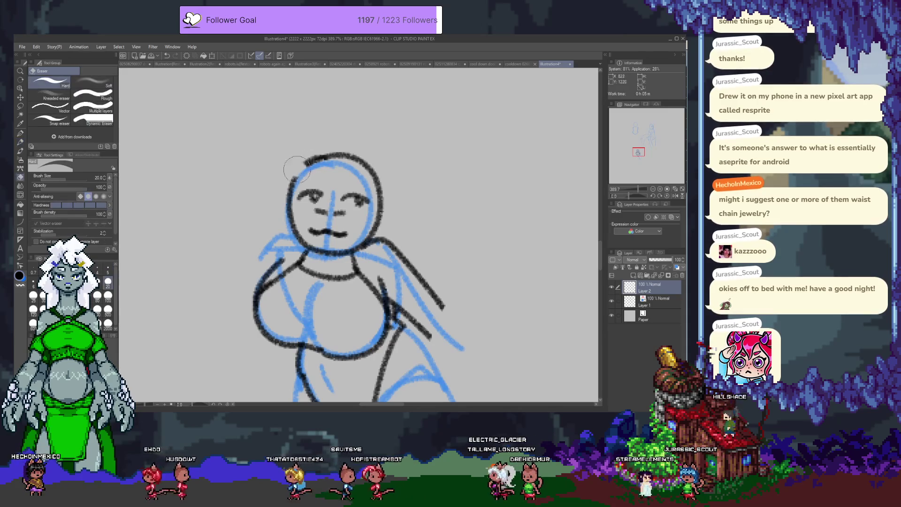
{"action": "left_click_drag", "start_coordinate": [293, 175], "coordinate": [332, 153]}
{"action": "key", "text": "p"}
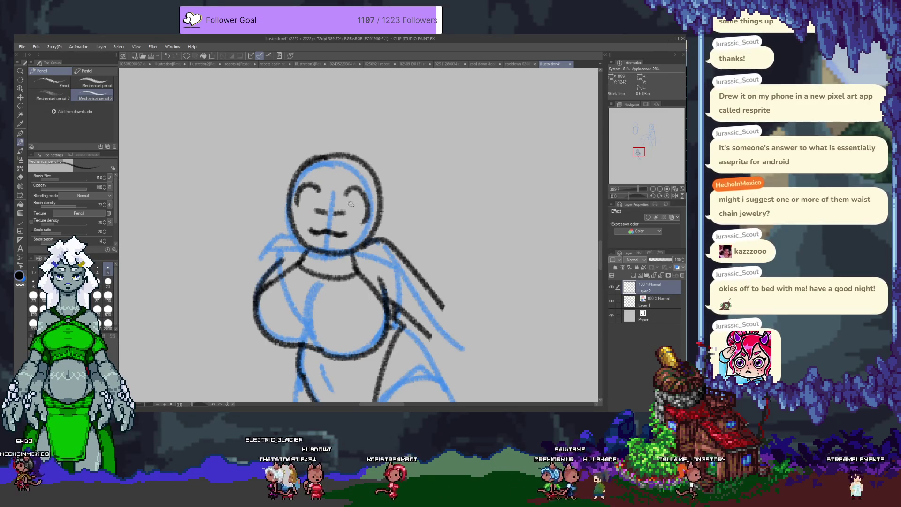
Step: Redraw the eyes as round open eyes, trying lower-lid strokes beneath them
{"action": "left_click_drag", "start_coordinate": [357, 199], "coordinate": [365, 217]}
{"action": "left_click_drag", "start_coordinate": [303, 193], "coordinate": [301, 201]}
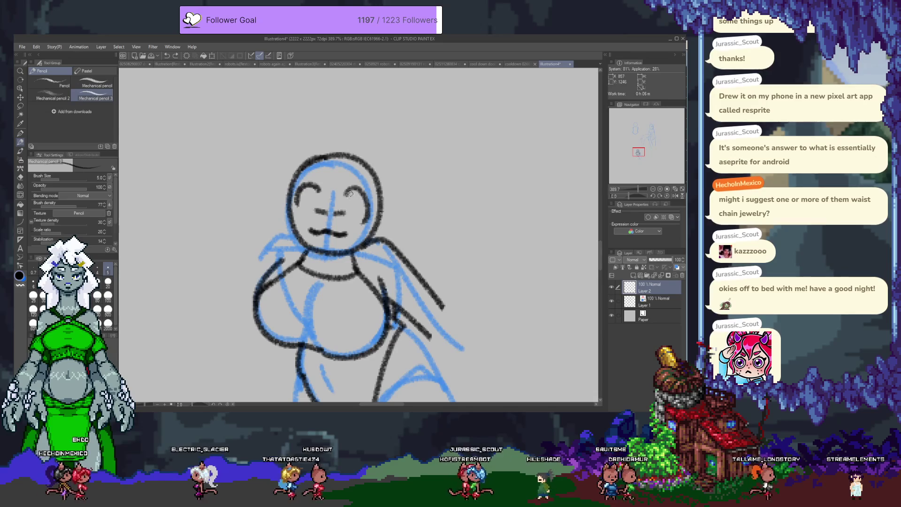
{"action": "key", "text": "ctrl+z"}
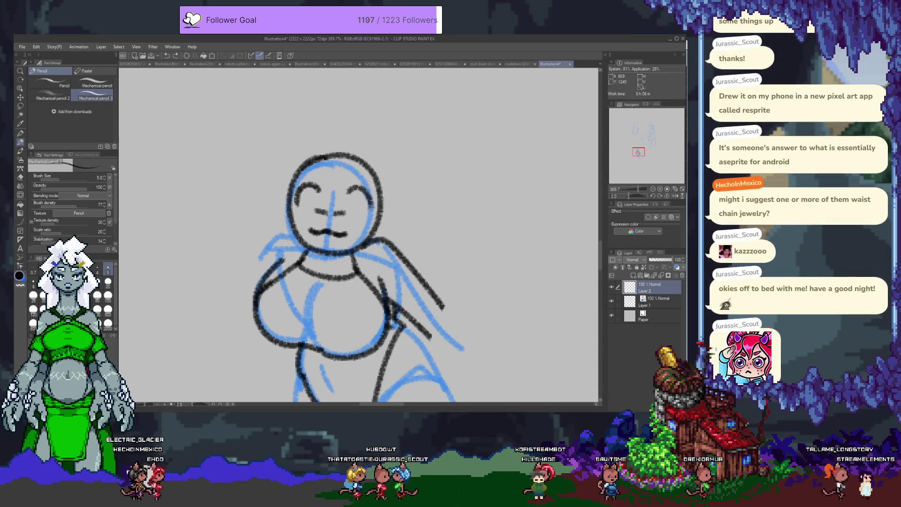
{"action": "left_click_drag", "start_coordinate": [350, 188], "coordinate": [351, 208]}
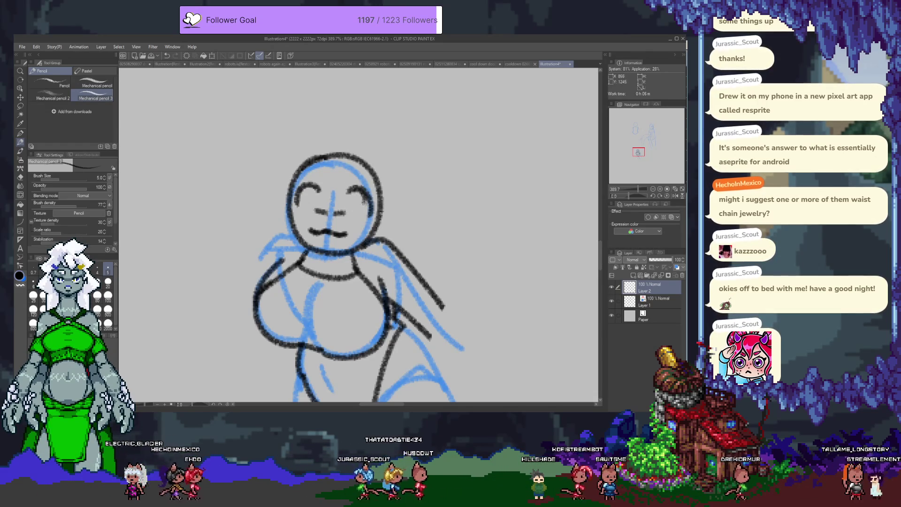
{"action": "key", "text": "ctrl+z"}
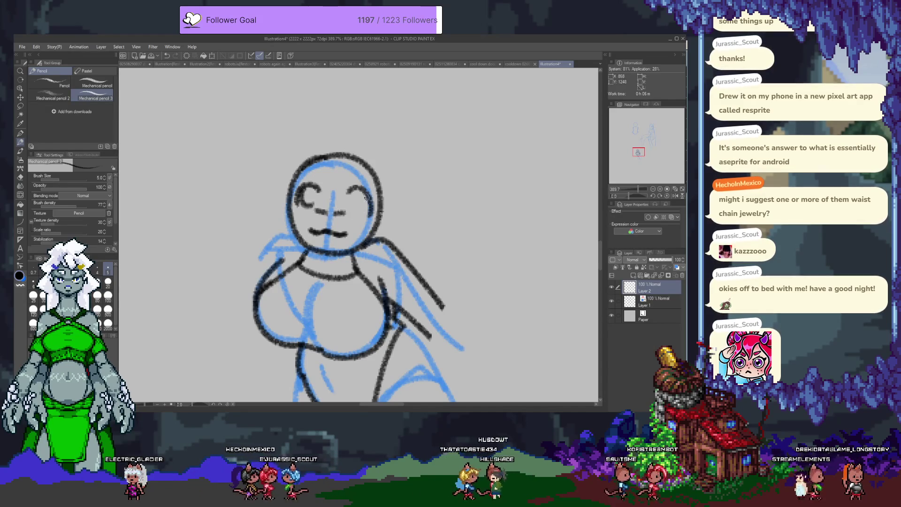
{"action": "key", "text": "ctrl+y"}
{"action": "left_click_drag", "start_coordinate": [306, 190], "coordinate": [300, 206]}
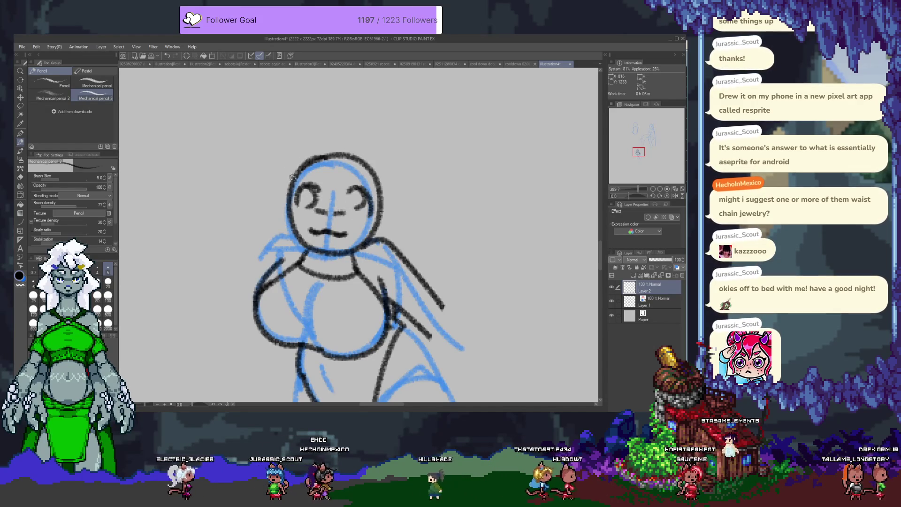
Step: Add a pointed right cat ear and fill in pupils in both eyes
{"action": "left_click_drag", "start_coordinate": [294, 175], "coordinate": [318, 141]}
{"action": "key", "text": "ctrl+z"}
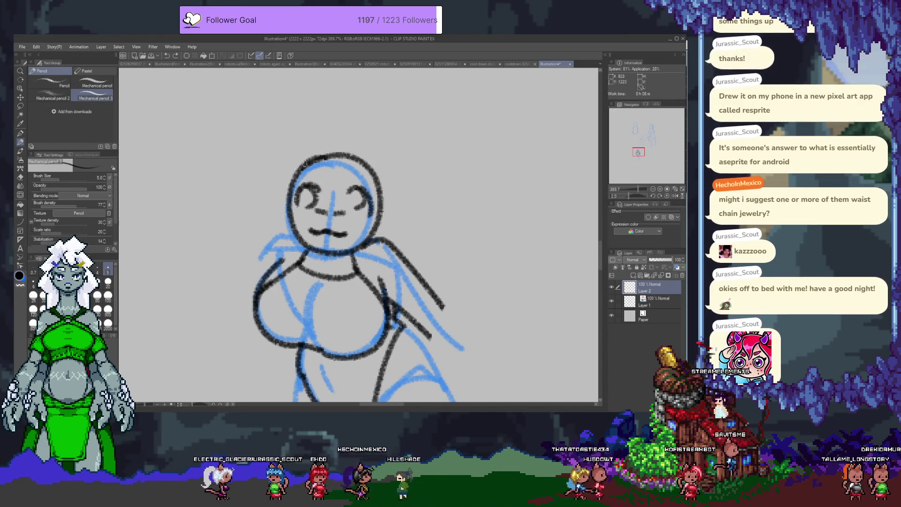
{"action": "left_click_drag", "start_coordinate": [283, 189], "coordinate": [303, 108]}
{"action": "key", "text": "ctrl+z"}
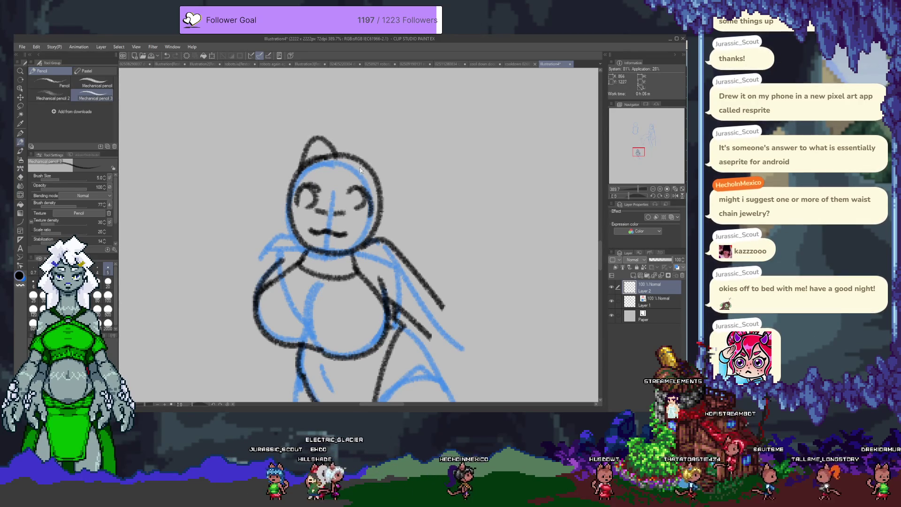
{"action": "left_click_drag", "start_coordinate": [381, 149], "coordinate": [386, 181]}
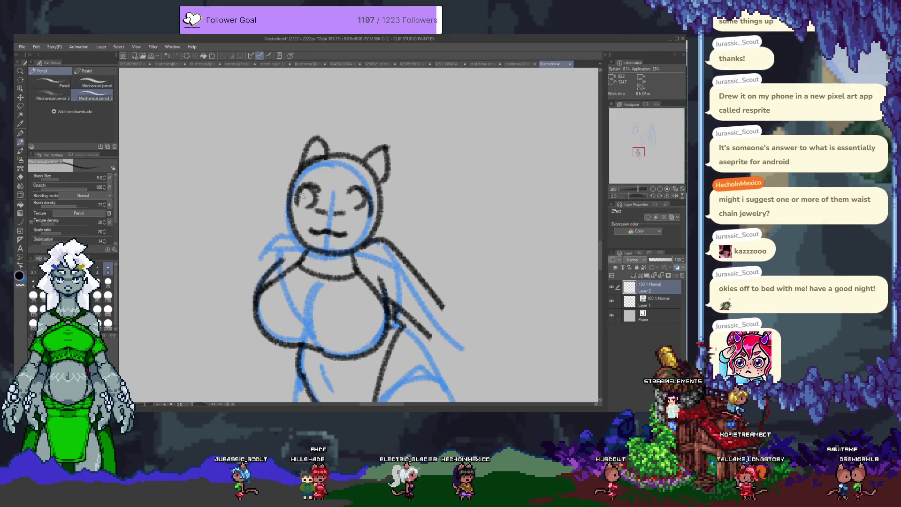
{"action": "left_click_drag", "start_coordinate": [303, 194], "coordinate": [306, 197]}
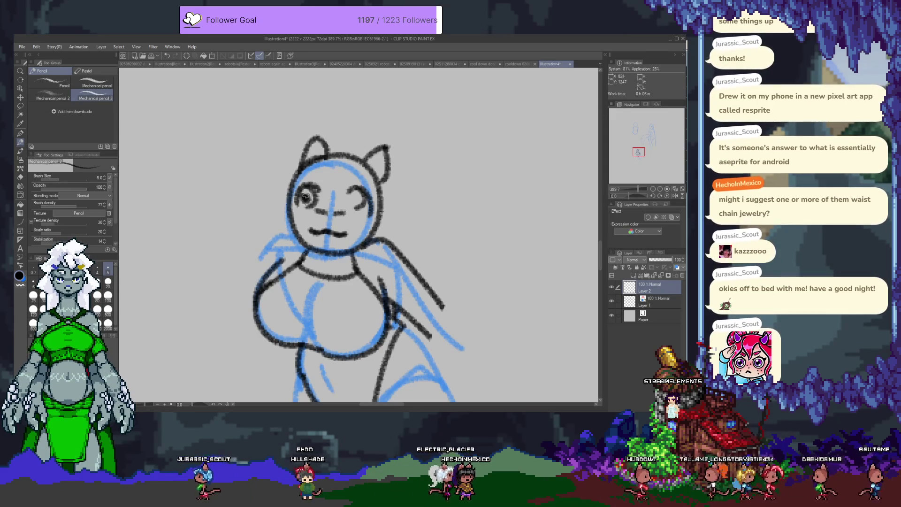
{"action": "left_click_drag", "start_coordinate": [355, 197], "coordinate": [357, 200]}
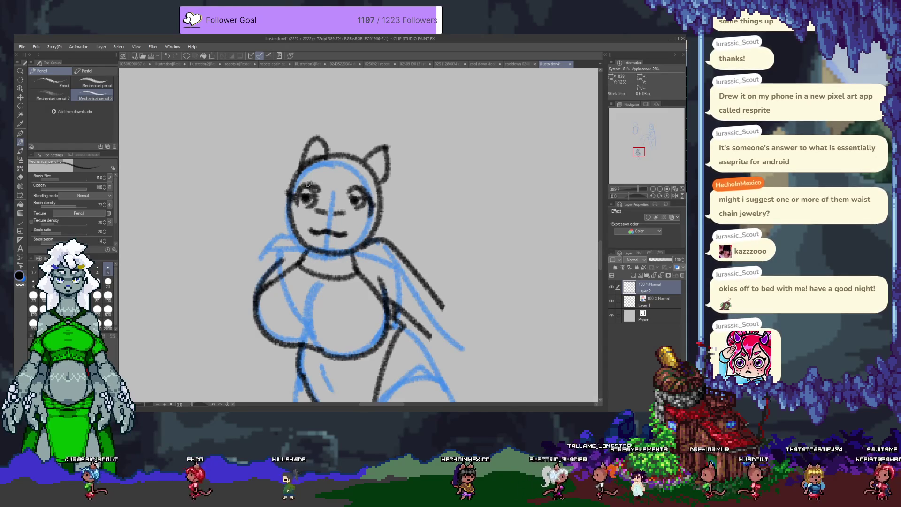
{"action": "key", "text": "x"}
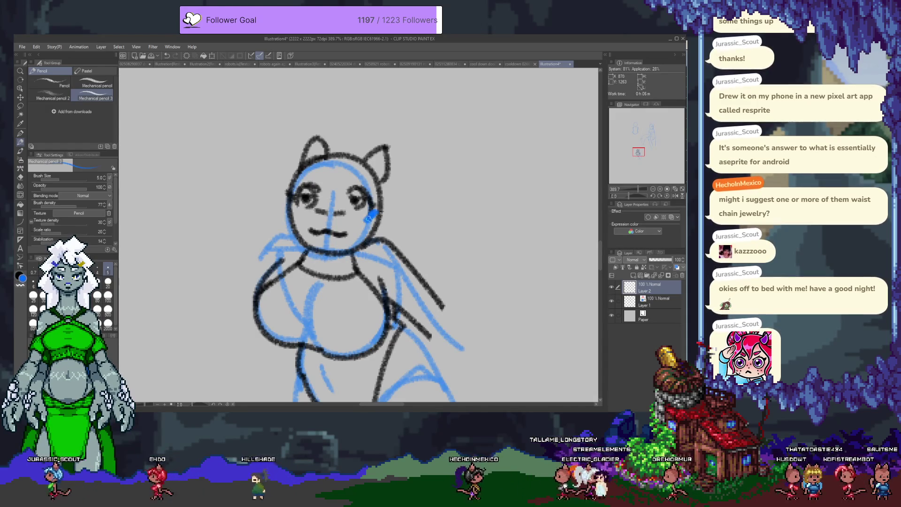
{"action": "key", "text": "x"}
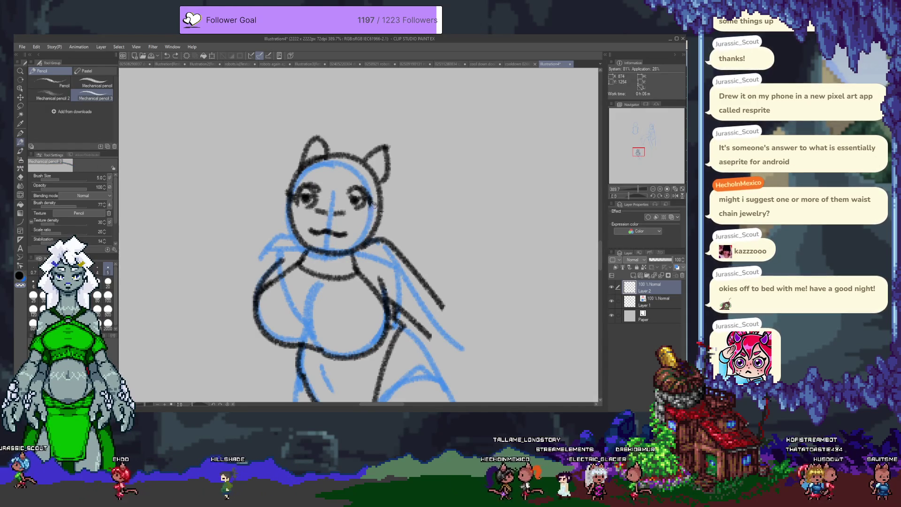
Step: Add a right-eye lash, remove stray strokes, and sketch hair strands on new Layer 3
{"action": "left_click_drag", "start_coordinate": [370, 200], "coordinate": [376, 210]}
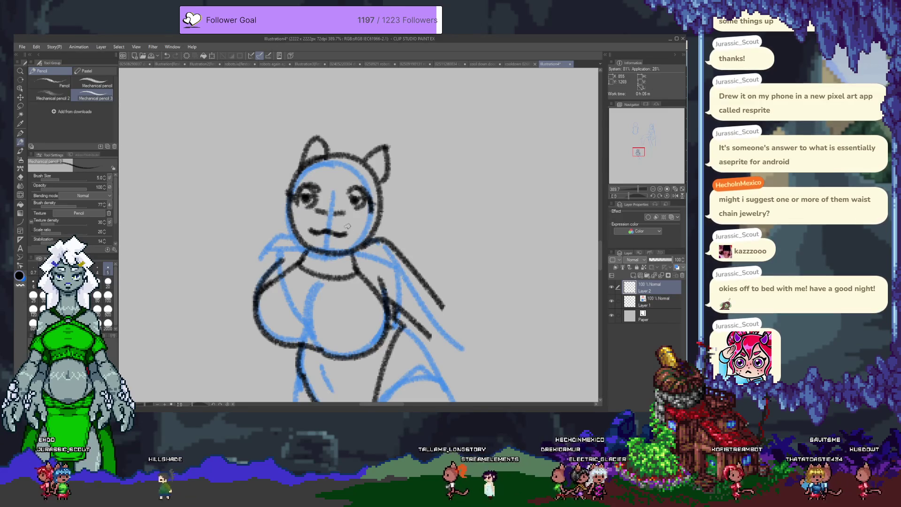
{"action": "key", "text": "ctrl+z"}
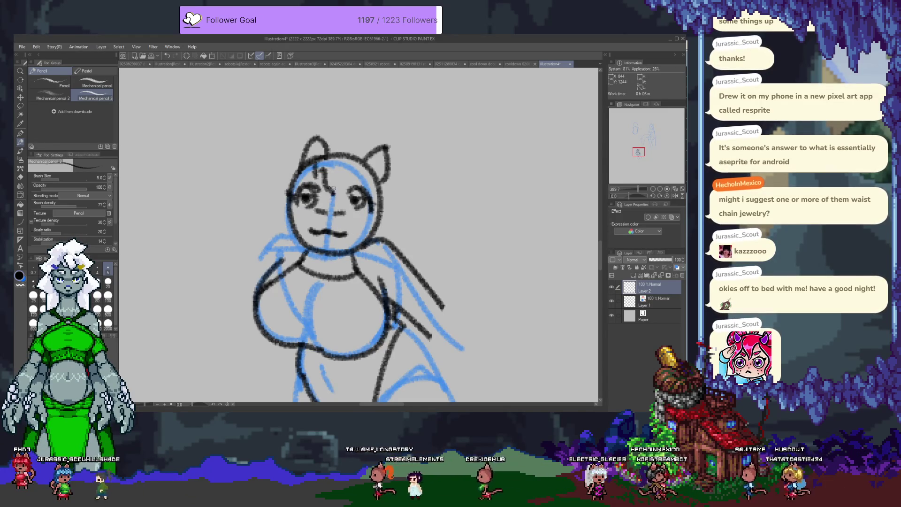
{"action": "key", "text": "ctrl+z"}
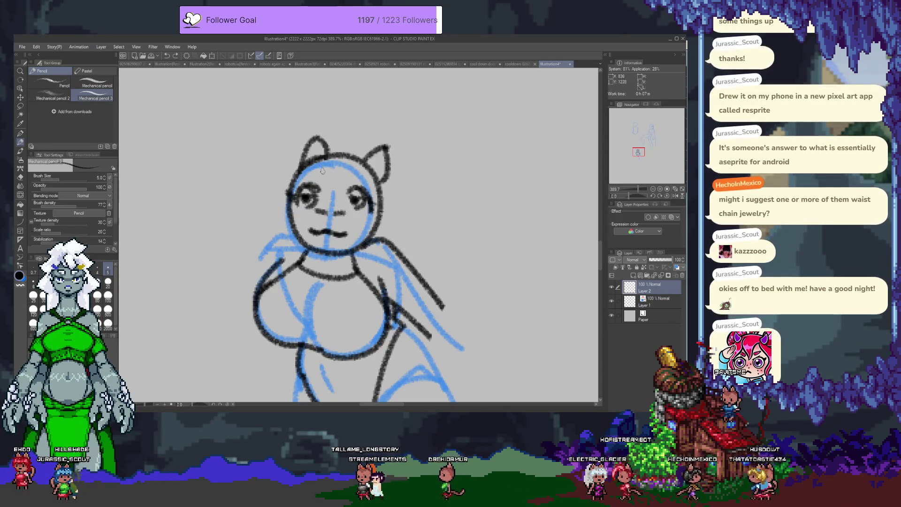
{"action": "key", "text": "ctrl+z"}
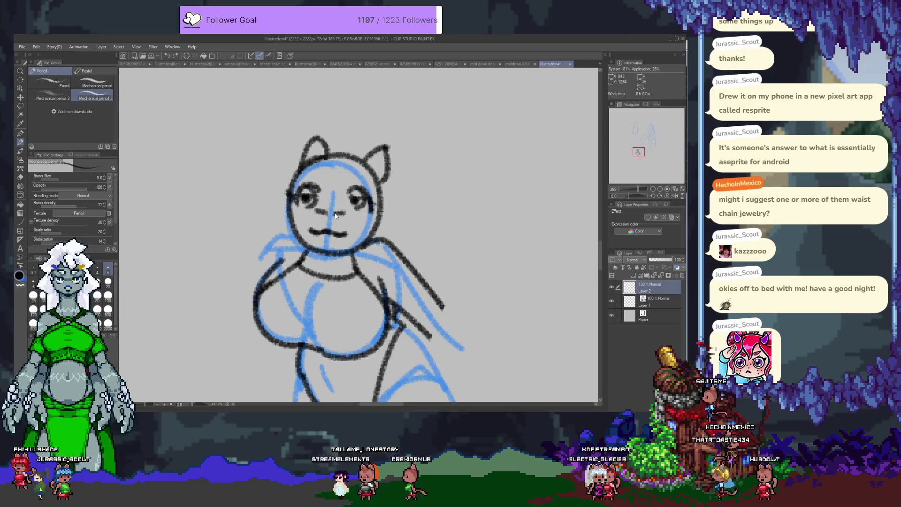
{"action": "key", "text": "ctrl+shift+n"}
{"action": "mouse_move", "coordinate": [329, 151]}
{"action": "left_mouse_down"}
{"action": "mouse_move", "coordinate": [285, 160]}
{"action": "mouse_move", "coordinate": [310, 214]}
{"action": "mouse_move", "coordinate": [340, 180]}
{"action": "left_mouse_up"}
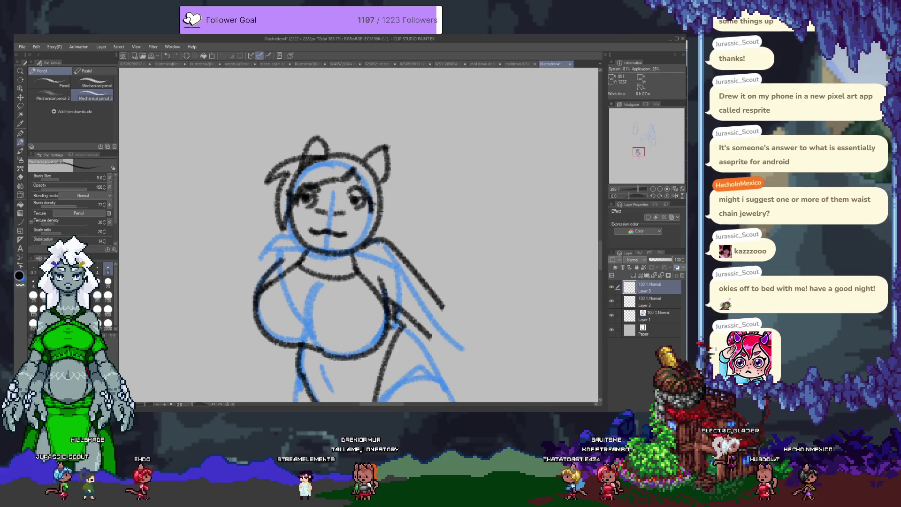
Step: Add a short hair stroke atop the head, then ink the right hip on Layer 2
{"action": "mouse_move", "coordinate": [331, 154]}
{"action": "left_mouse_down"}
{"action": "mouse_move", "coordinate": [436, 162]}
{"action": "mouse_move", "coordinate": [396, 267]}
{"action": "mouse_move", "coordinate": [349, 173]}
{"action": "left_mouse_up"}
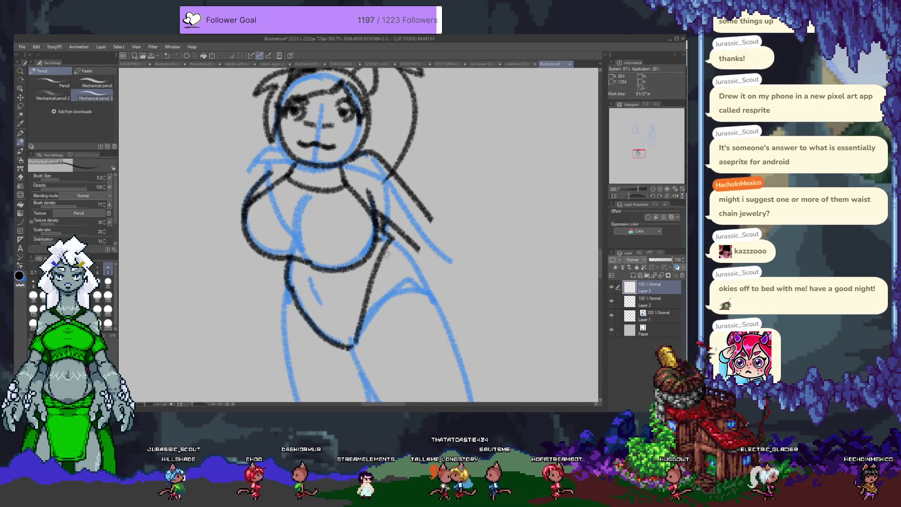
{"action": "key", "text": "alt+bracketleft"}
{"action": "left_click_drag", "start_coordinate": [406, 242], "coordinate": [423, 297]}
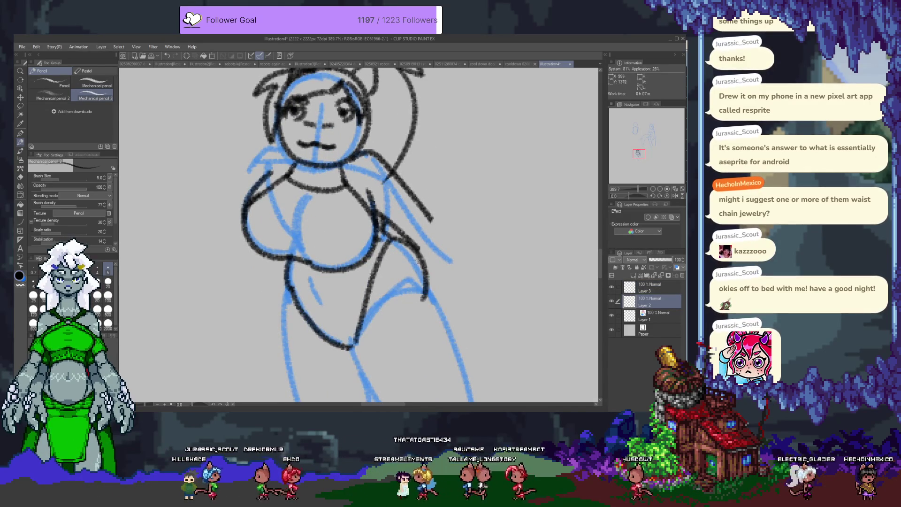
{"action": "left_click_drag", "start_coordinate": [346, 290], "coordinate": [374, 235]}
{"action": "key", "text": "ctrl+z"}
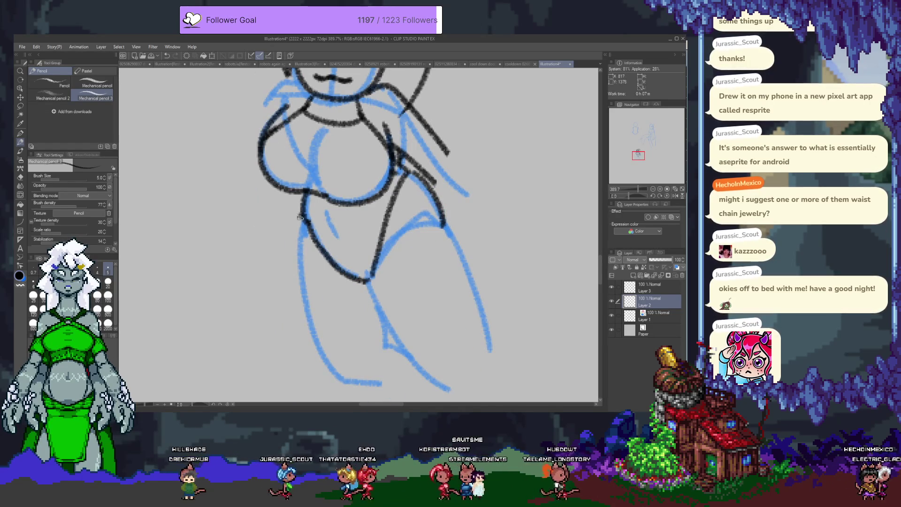
Step: Ink lines along the right leg, the skirt's right side and a curve below the hip
{"action": "left_click_drag", "start_coordinate": [299, 217], "coordinate": [300, 369]}
{"action": "key", "text": "ctrl+z"}
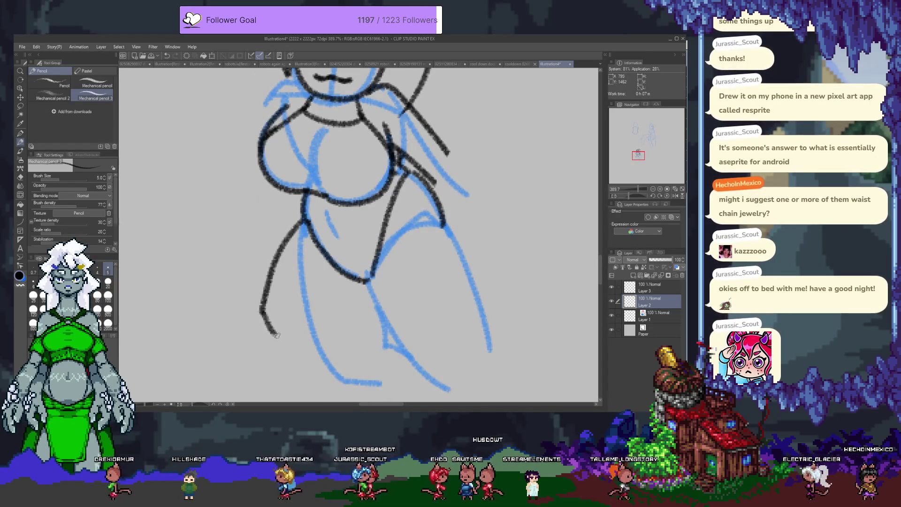
{"action": "left_click_drag", "start_coordinate": [371, 276], "coordinate": [388, 388]}
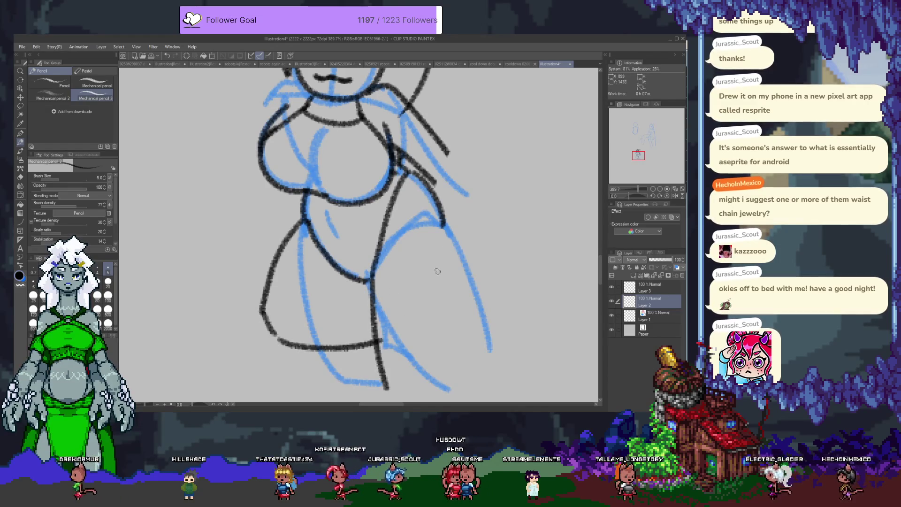
{"action": "left_click_drag", "start_coordinate": [442, 225], "coordinate": [439, 383]}
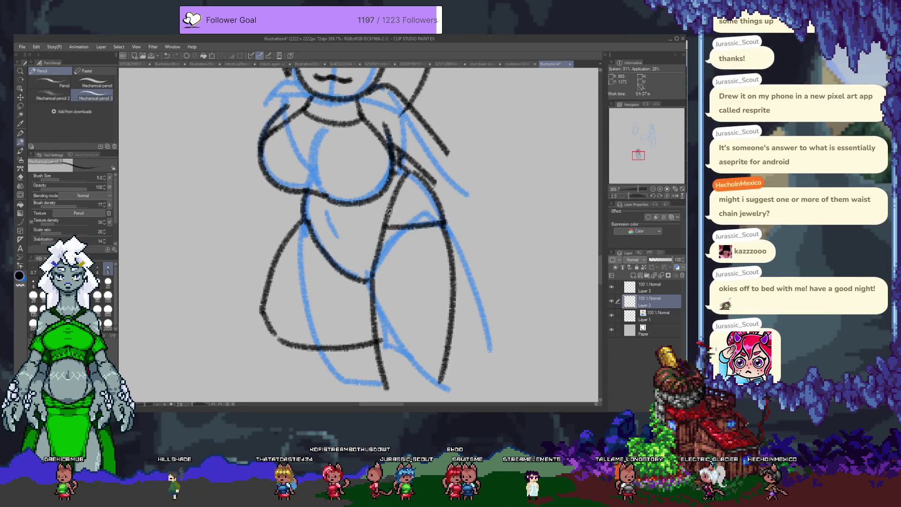
{"action": "left_click_drag", "start_coordinate": [369, 279], "coordinate": [335, 306]}
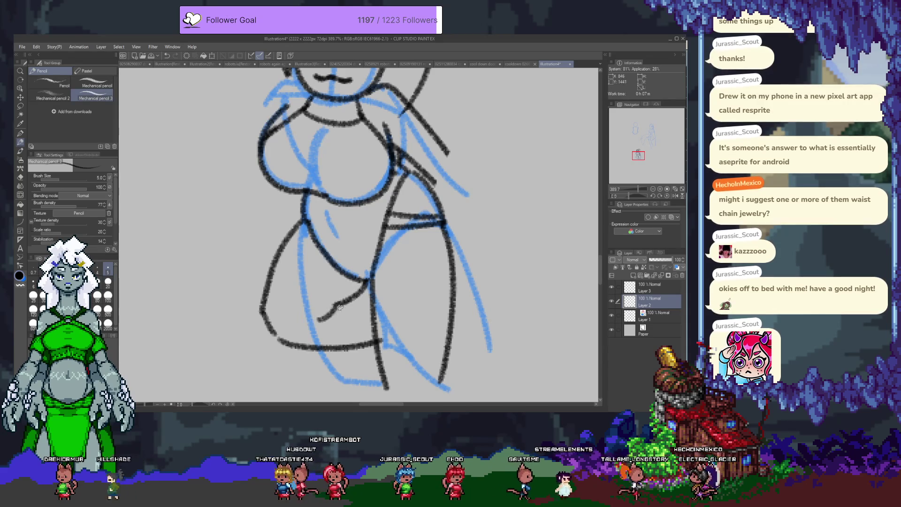
Step: Bring the face back into view with the eraser ready
{"action": "scroll", "coordinate": [328, 310], "scroll_direction": "up", "scroll_amount": 2}
{"action": "scroll", "coordinate": [361, 301], "scroll_direction": "up", "scroll_amount": 3}
{"action": "scroll", "coordinate": [393, 294], "scroll_direction": "up", "scroll_amount": 1}
{"action": "key", "text": "e"}
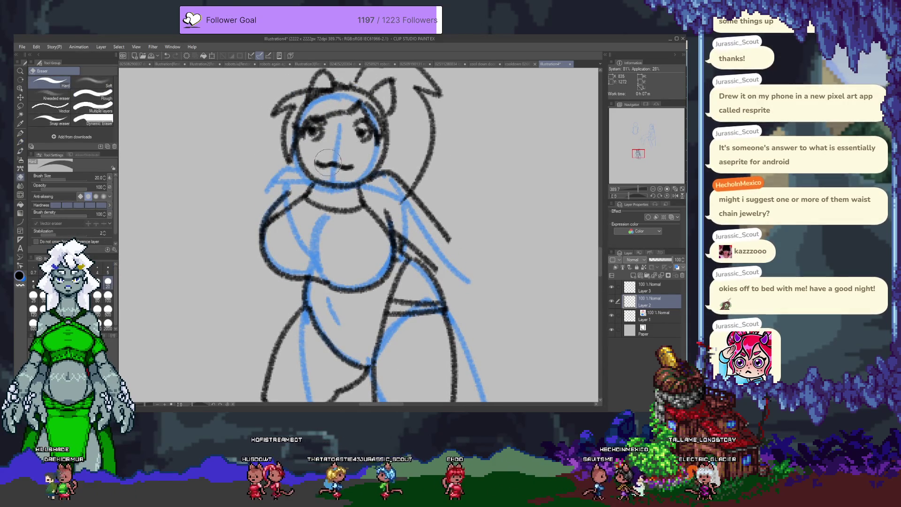
Step: Lasso-select both eyes and move them slightly lower on the face
{"action": "key", "text": "p"}
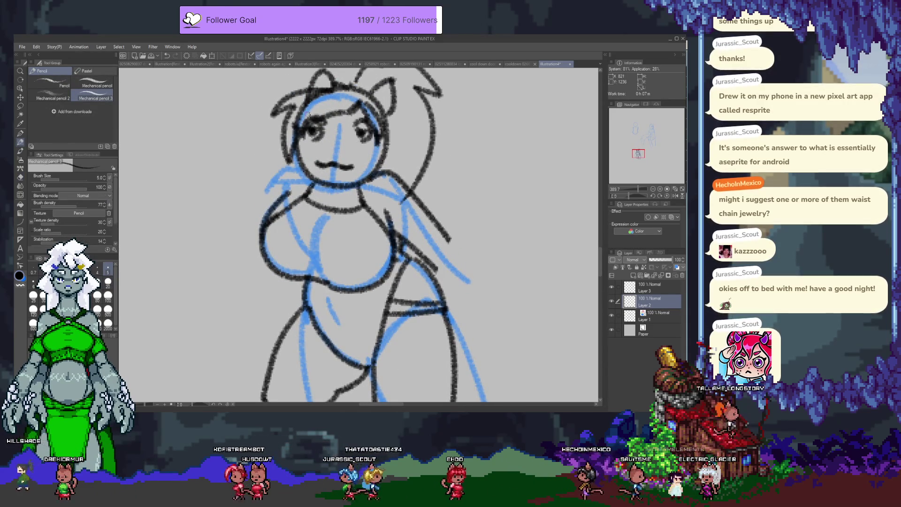
{"action": "key", "text": "m"}
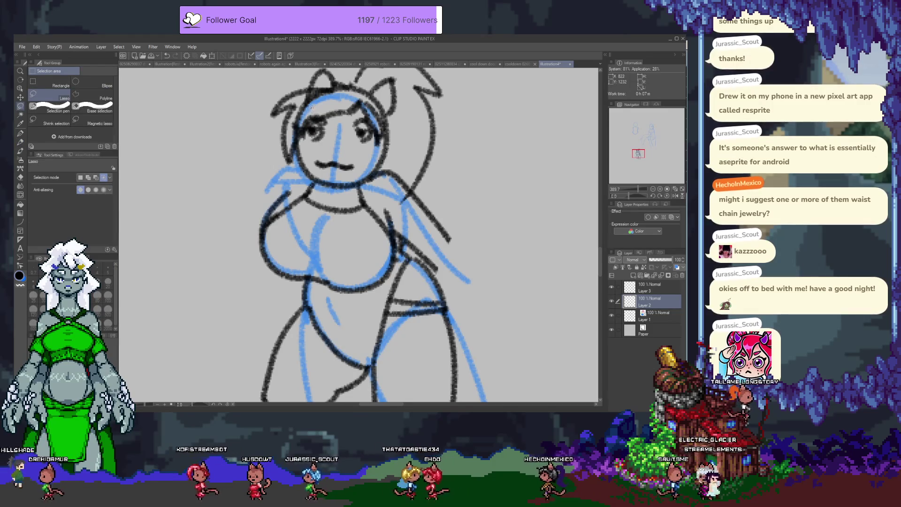
{"action": "mouse_move", "coordinate": [302, 109]}
{"action": "left_mouse_down"}
{"action": "mouse_move", "coordinate": [350, 160]}
{"action": "mouse_move", "coordinate": [380, 142]}
{"action": "mouse_move", "coordinate": [360, 100]}
{"action": "left_mouse_up"}
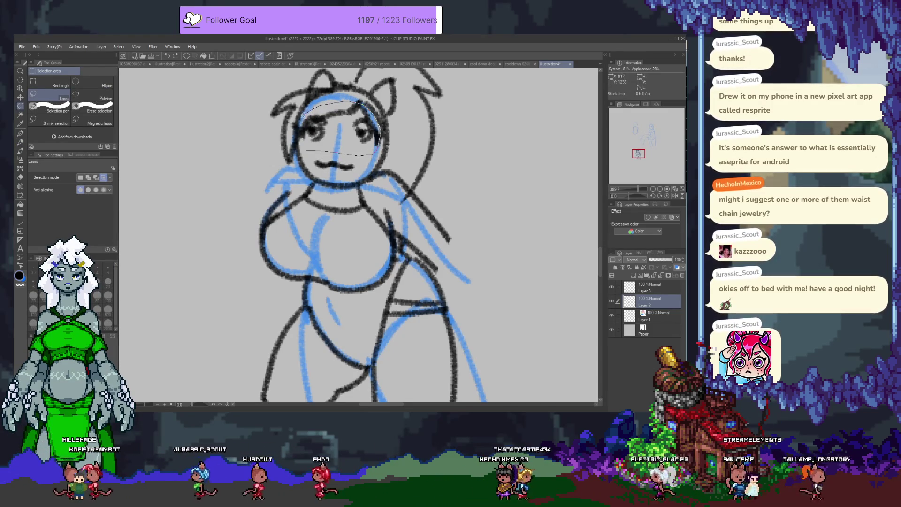
{"action": "left_click_drag", "start_coordinate": [309, 153], "coordinate": [311, 153]}
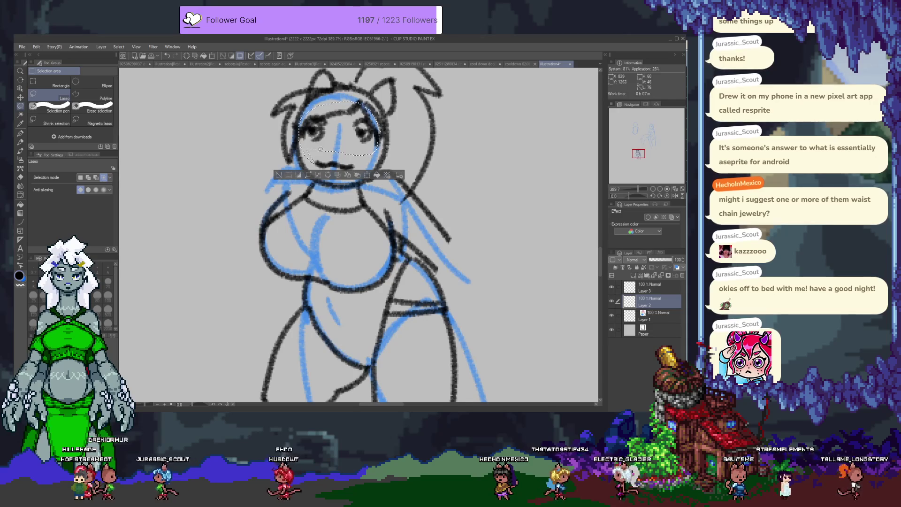
{"action": "key", "text": "k"}
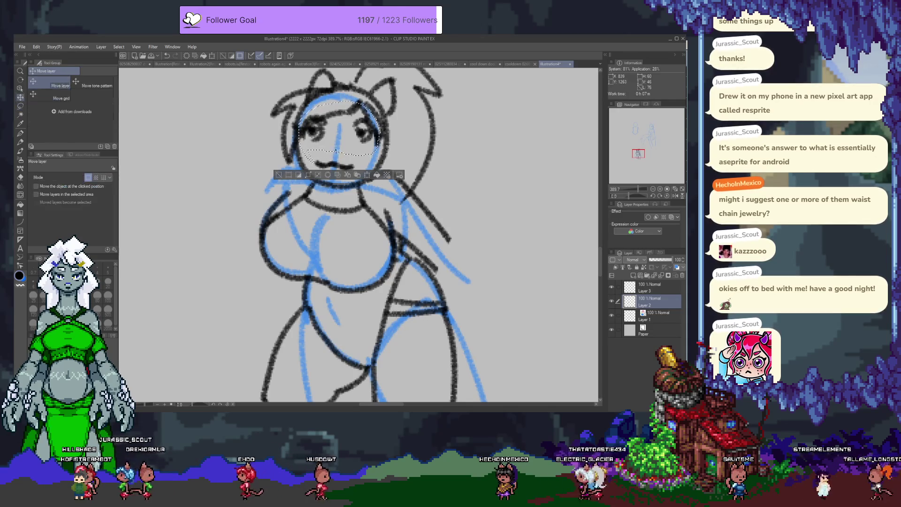
{"action": "left_click_drag", "start_coordinate": [336, 141], "coordinate": [336, 146]}
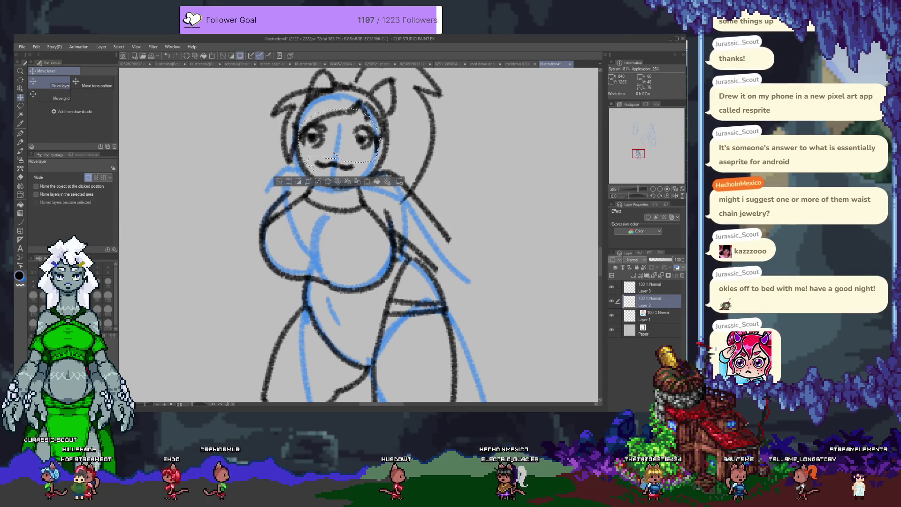
{"action": "key", "text": "ctrl+d"}
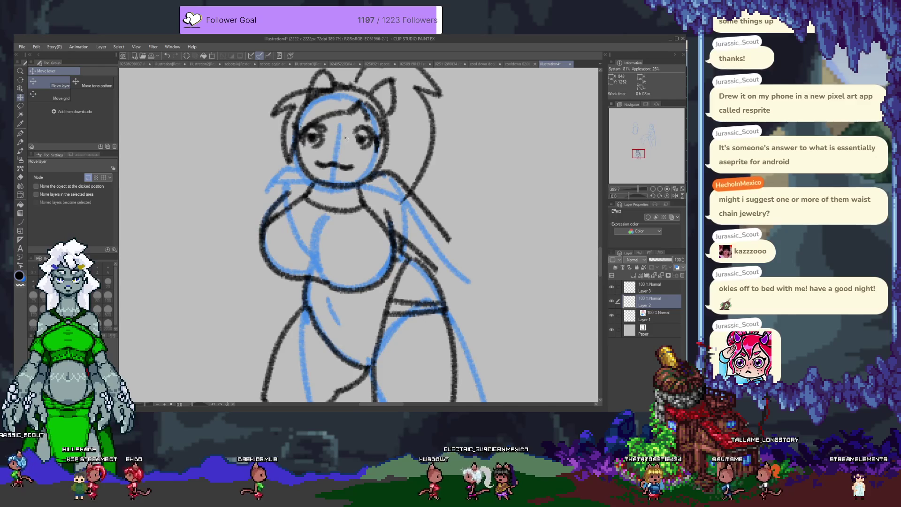
Step: Lasso-select the right eye and shift it slightly to the left
{"action": "key", "text": "m"}
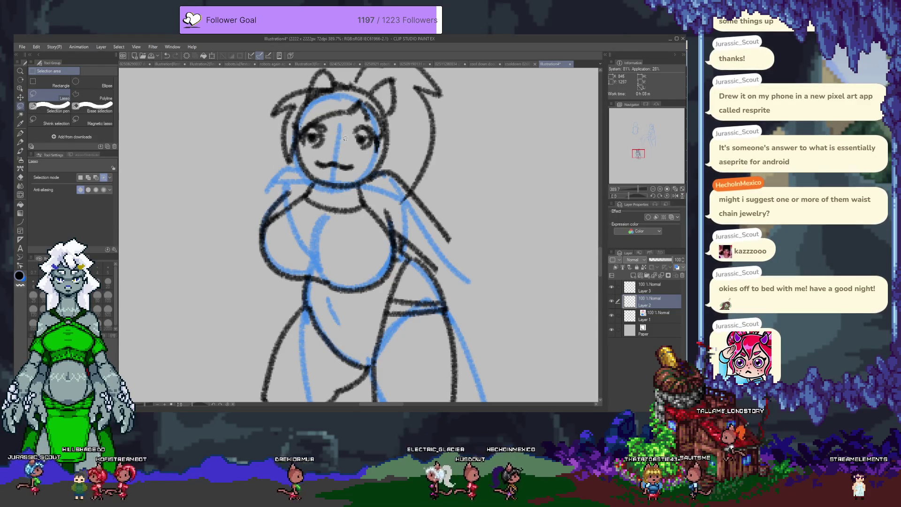
{"action": "mouse_move", "coordinate": [342, 135]}
{"action": "left_mouse_down"}
{"action": "mouse_move", "coordinate": [377, 156]}
{"action": "mouse_move", "coordinate": [355, 128]}
{"action": "left_mouse_up"}
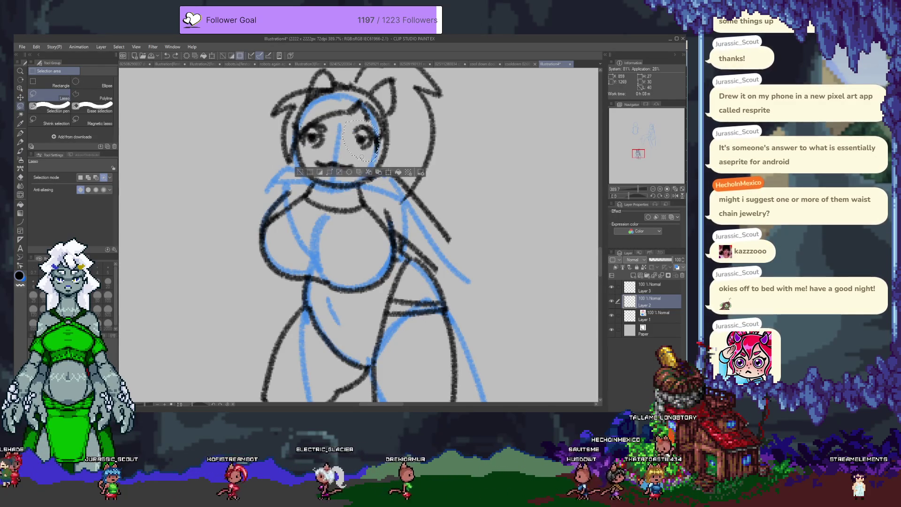
{"action": "key", "text": "k"}
{"action": "left_click_drag", "start_coordinate": [367, 150], "coordinate": [363, 152]}
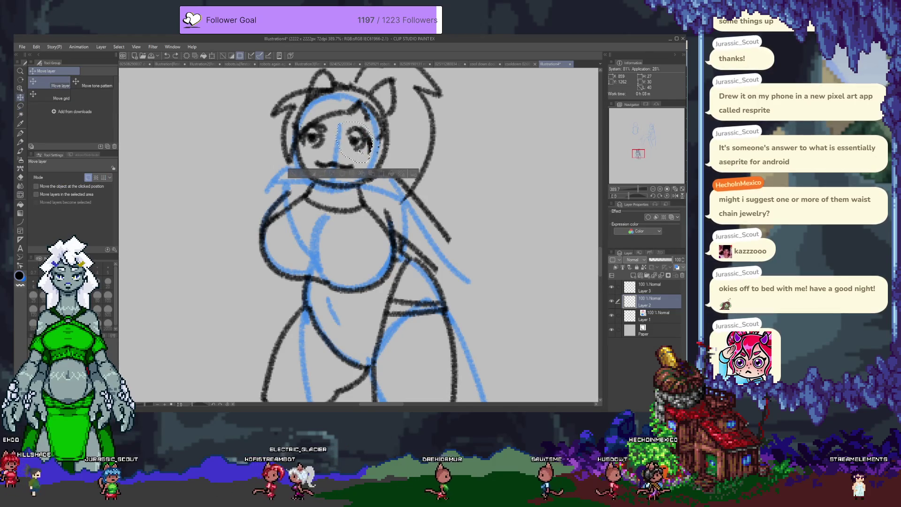
{"action": "key", "text": "b"}
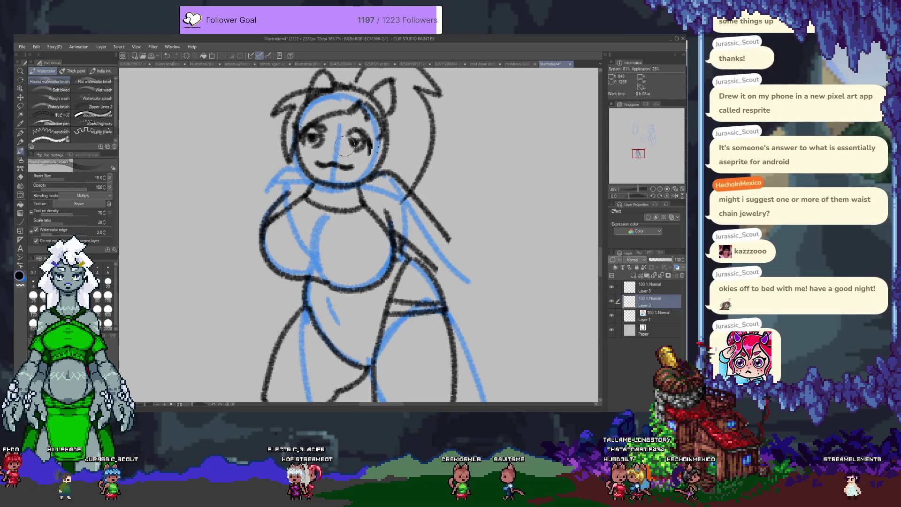
{"action": "key", "text": "p"}
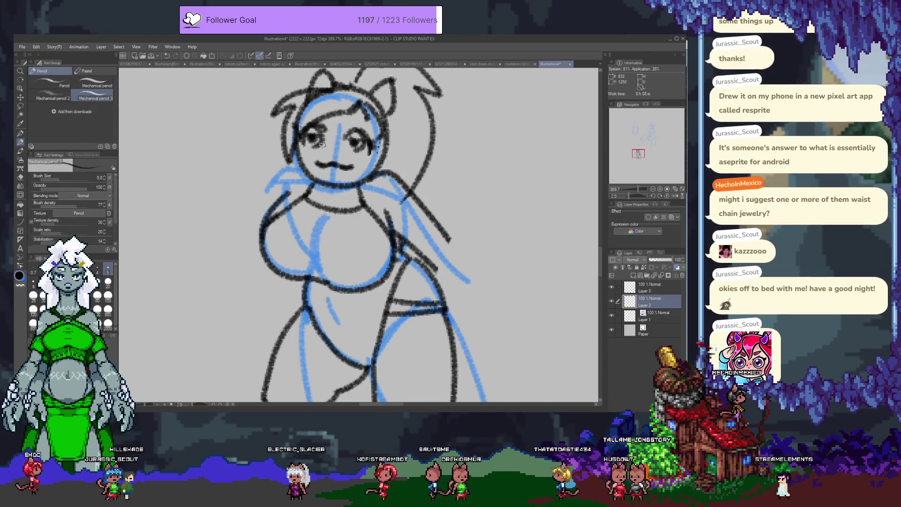
Step: Draw a small nose, a V-shaped waist line and two lines down the chest
{"action": "left_click_drag", "start_coordinate": [341, 148], "coordinate": [337, 152]}
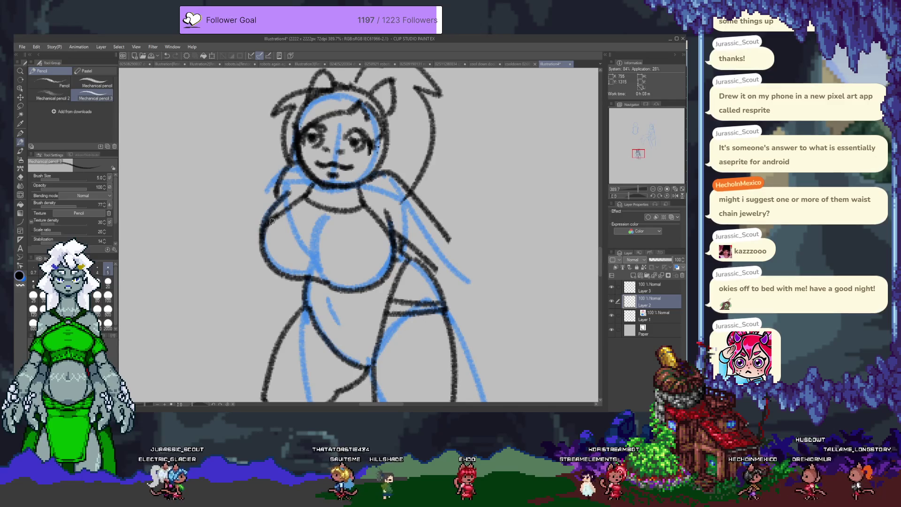
{"action": "scroll", "coordinate": [285, 225], "scroll_direction": "down", "scroll_amount": 3}
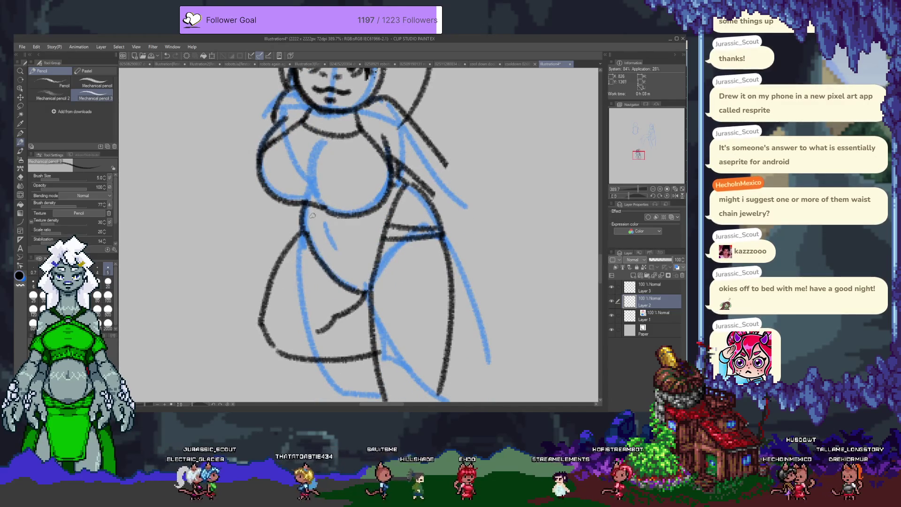
{"action": "left_click_drag", "start_coordinate": [358, 220], "coordinate": [374, 226]}
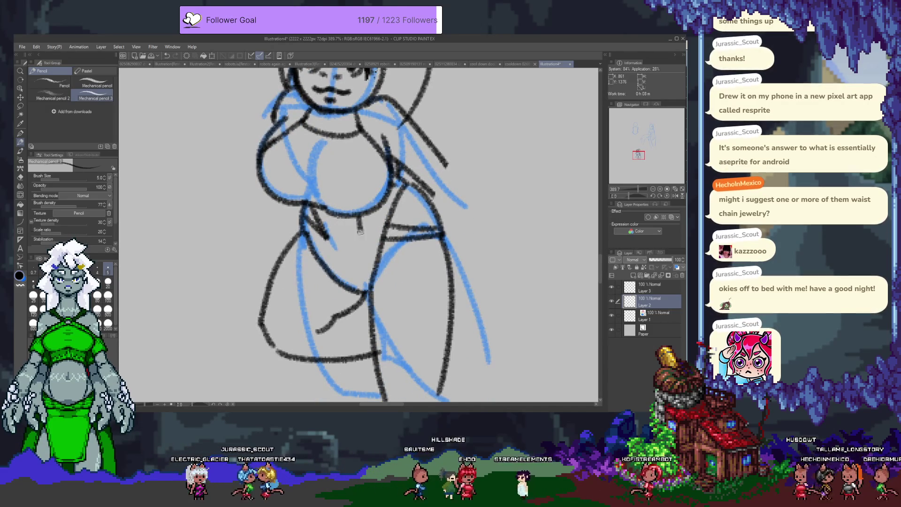
{"action": "left_click_drag", "start_coordinate": [308, 126], "coordinate": [299, 193]}
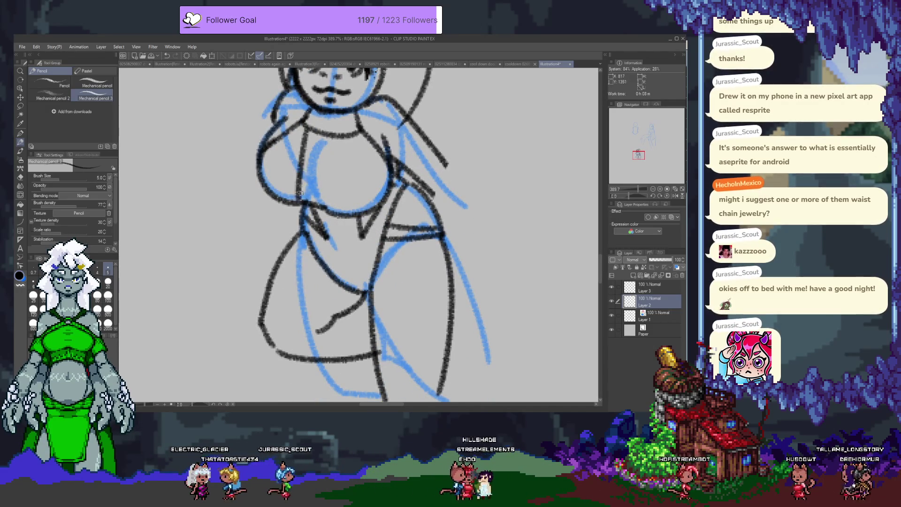
{"action": "left_click_drag", "start_coordinate": [334, 137], "coordinate": [331, 181]}
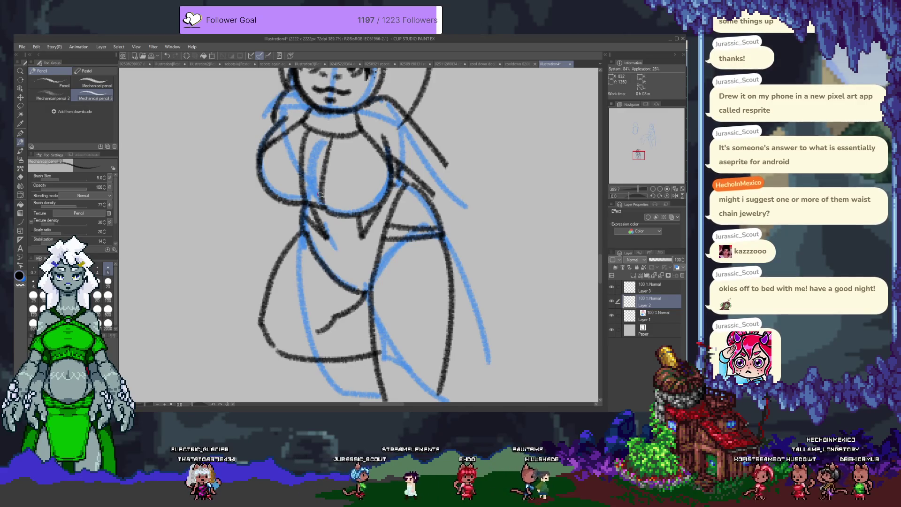
Step: Zoom out to check the whole figure and add a new layer for the top's fill
{"action": "scroll", "coordinate": [320, 194], "scroll_direction": "down", "scroll_amount": 3}
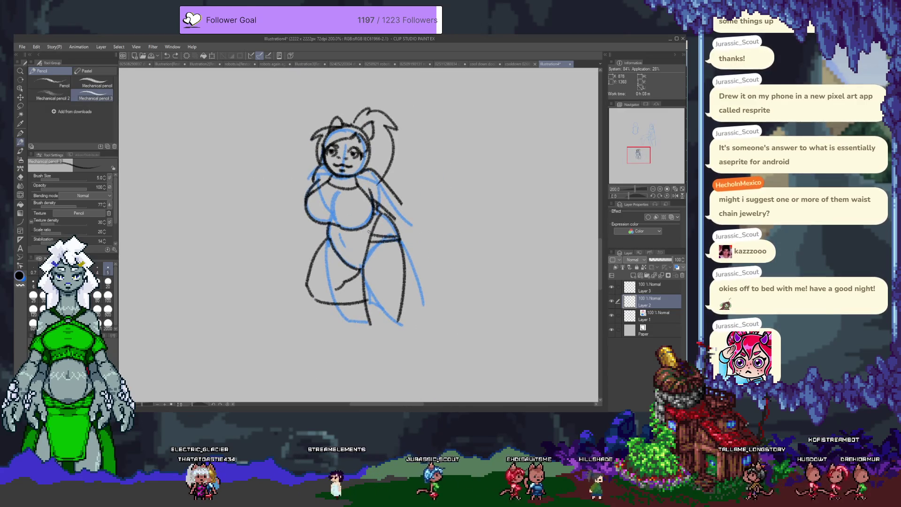
{"action": "scroll", "coordinate": [369, 232], "scroll_direction": "up", "scroll_amount": 2}
{"action": "left_click", "coordinate": [647, 277]}
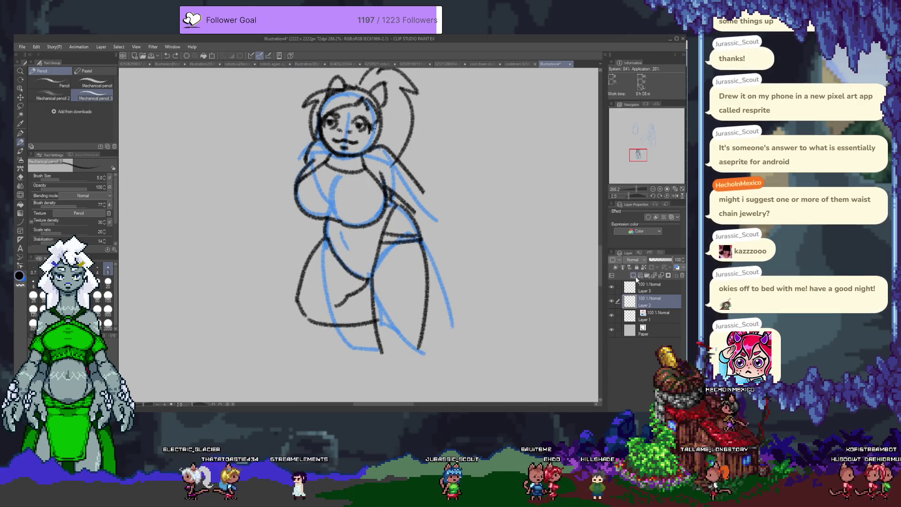
Step: Thicken the left chest outline and fill the left side of the top with black
{"action": "scroll", "coordinate": [278, 203], "scroll_direction": "up", "scroll_amount": 2}
{"action": "left_click_drag", "start_coordinate": [291, 162], "coordinate": [282, 220]}
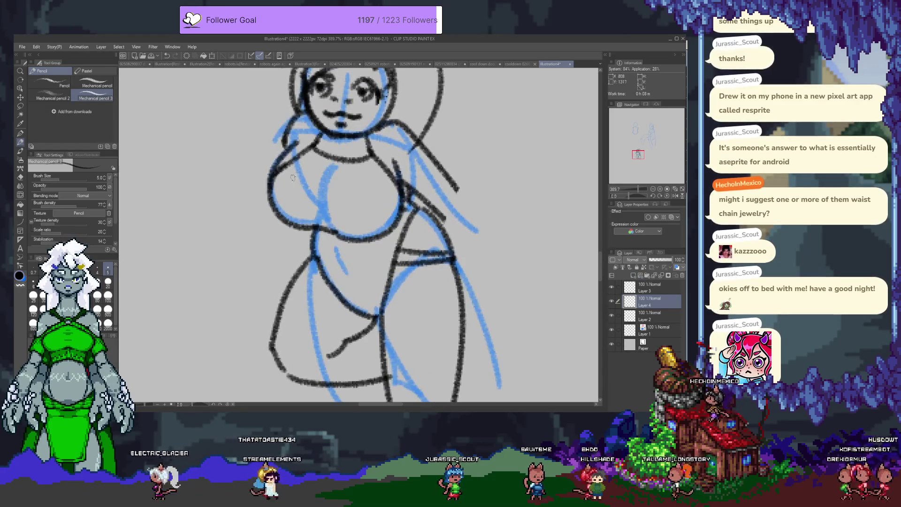
{"action": "key", "text": "ctrl+z"}
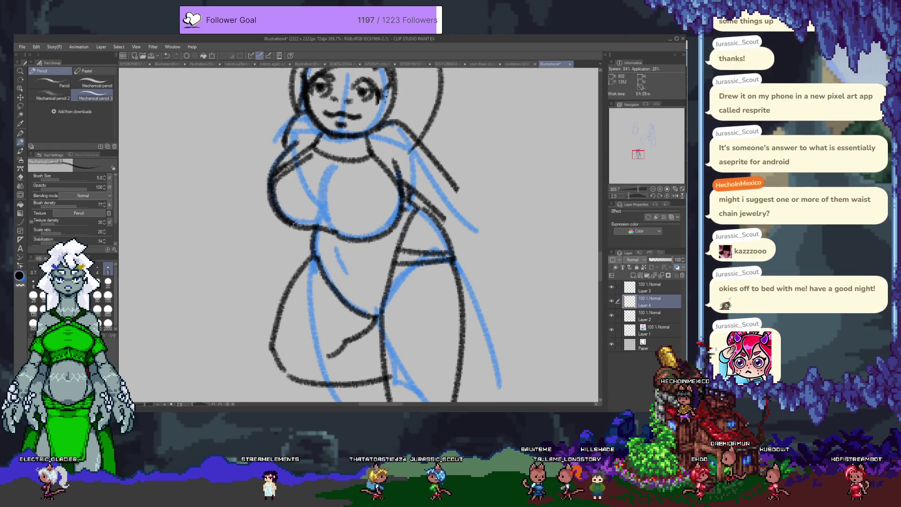
{"action": "mouse_move", "coordinate": [281, 217]}
{"action": "left_mouse_down"}
{"action": "mouse_move", "coordinate": [311, 158]}
{"action": "mouse_move", "coordinate": [303, 221]}
{"action": "left_mouse_up"}
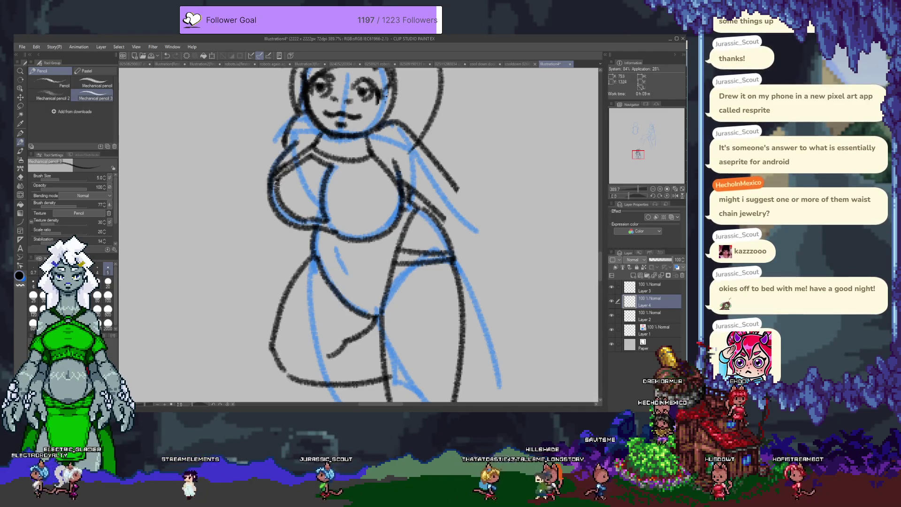
{"action": "mouse_move", "coordinate": [287, 172]}
{"action": "left_mouse_down"}
{"action": "mouse_move", "coordinate": [302, 184]}
{"action": "mouse_move", "coordinate": [285, 193]}
{"action": "left_mouse_up"}
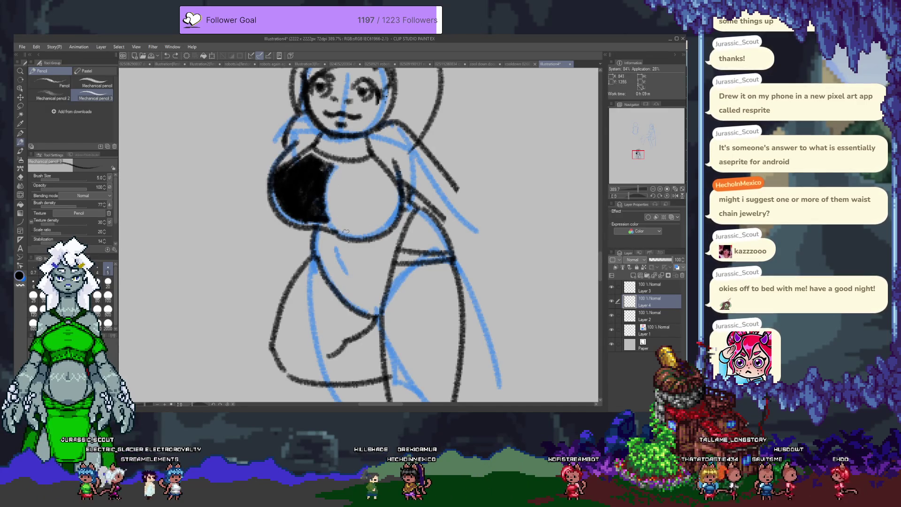
Step: Outline the right breast's underside and fill the right side of the top black
{"action": "left_click_drag", "start_coordinate": [346, 232], "coordinate": [386, 228]}
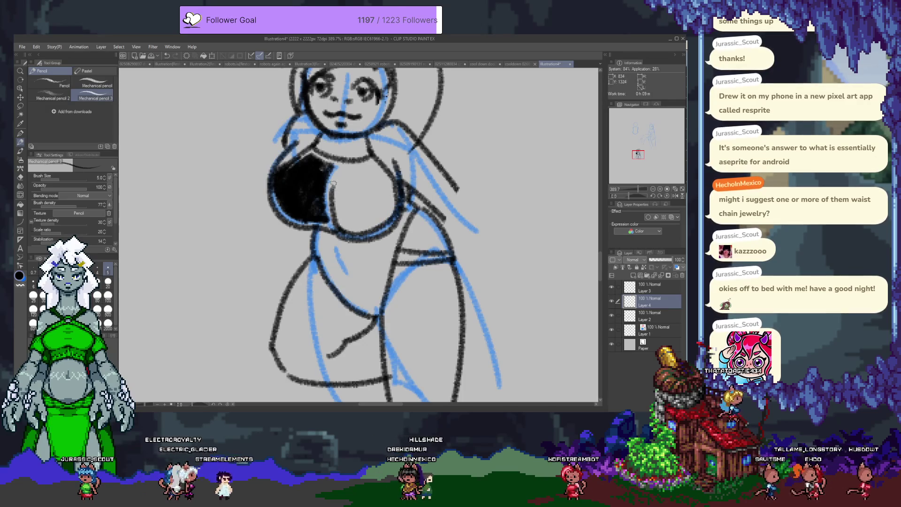
{"action": "mouse_move", "coordinate": [336, 168]}
{"action": "left_mouse_down"}
{"action": "mouse_move", "coordinate": [335, 201]}
{"action": "mouse_move", "coordinate": [368, 162]}
{"action": "left_mouse_up"}
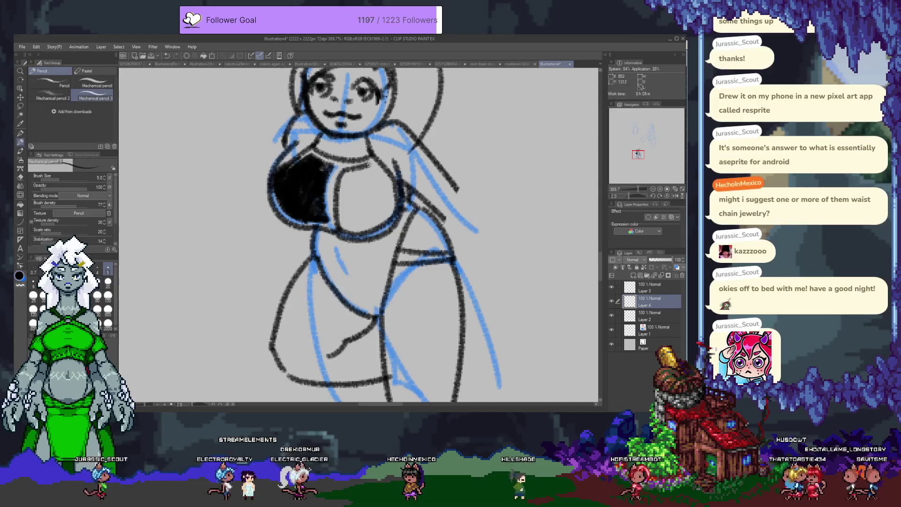
{"action": "mouse_move", "coordinate": [341, 180]}
{"action": "left_mouse_down"}
{"action": "mouse_move", "coordinate": [371, 211]}
{"action": "mouse_move", "coordinate": [354, 229]}
{"action": "mouse_move", "coordinate": [355, 172]}
{"action": "mouse_move", "coordinate": [344, 187]}
{"action": "left_mouse_up"}
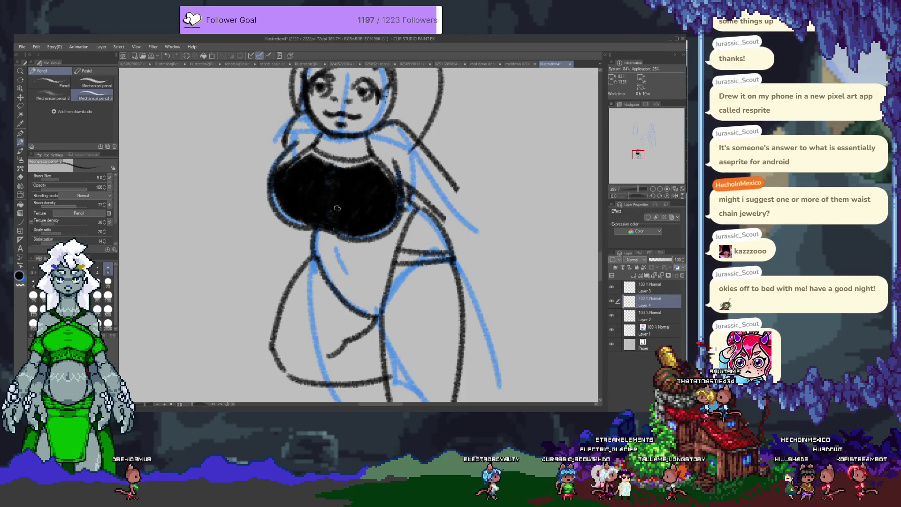
{"action": "left_click_drag", "start_coordinate": [327, 271], "coordinate": [319, 248]}
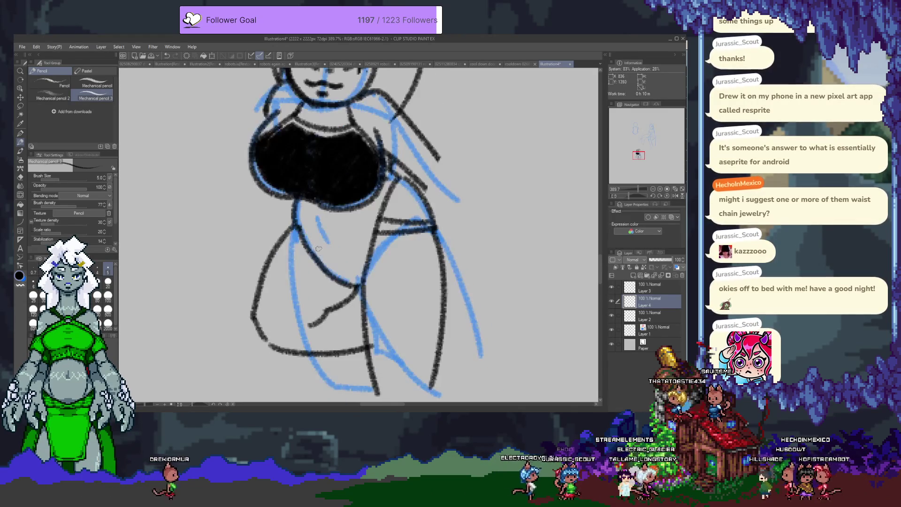
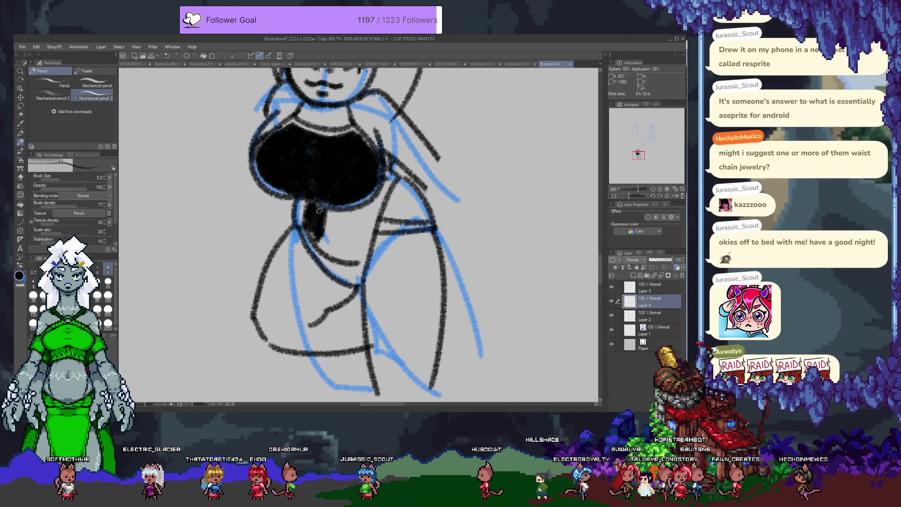
Step: Extend the black swimsuit fill down the torso, covering its right edge and adding a short line below
{"action": "mouse_move", "coordinate": [325, 219]}
{"action": "left_mouse_down"}
{"action": "mouse_move", "coordinate": [343, 227]}
{"action": "mouse_move", "coordinate": [313, 238]}
{"action": "mouse_move", "coordinate": [313, 225]}
{"action": "mouse_move", "coordinate": [348, 214]}
{"action": "mouse_move", "coordinate": [369, 226]}
{"action": "mouse_move", "coordinate": [350, 246]}
{"action": "left_mouse_up"}
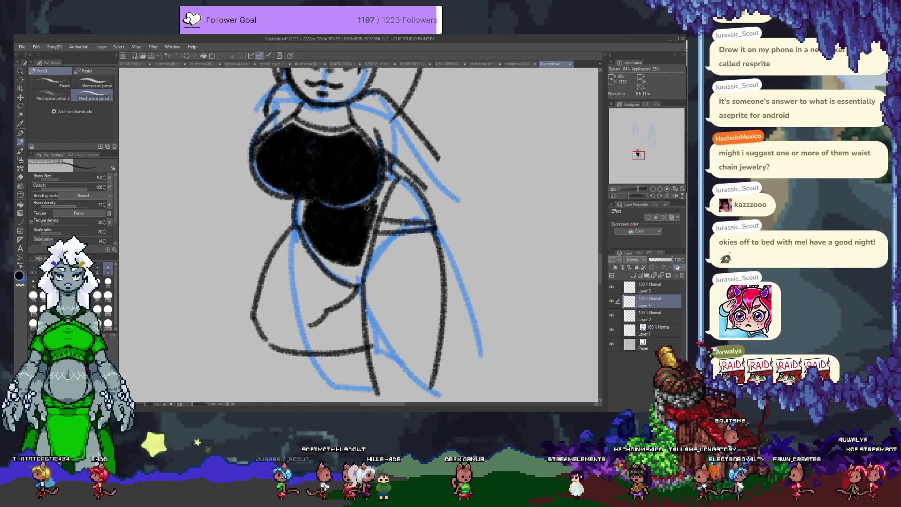
{"action": "left_click_drag", "start_coordinate": [378, 196], "coordinate": [331, 257]}
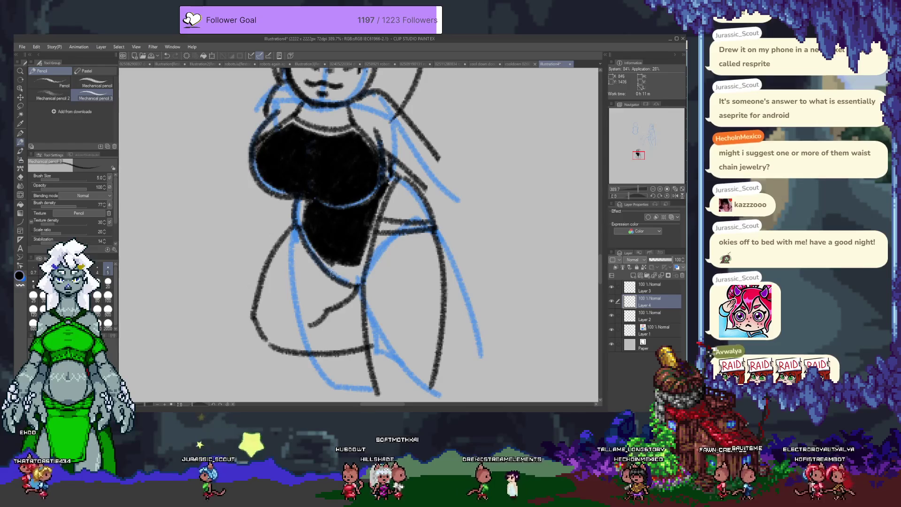
{"action": "mouse_move", "coordinate": [351, 284]}
{"action": "left_mouse_down"}
{"action": "mouse_move", "coordinate": [331, 271]}
{"action": "mouse_move", "coordinate": [349, 276]}
{"action": "left_mouse_up"}
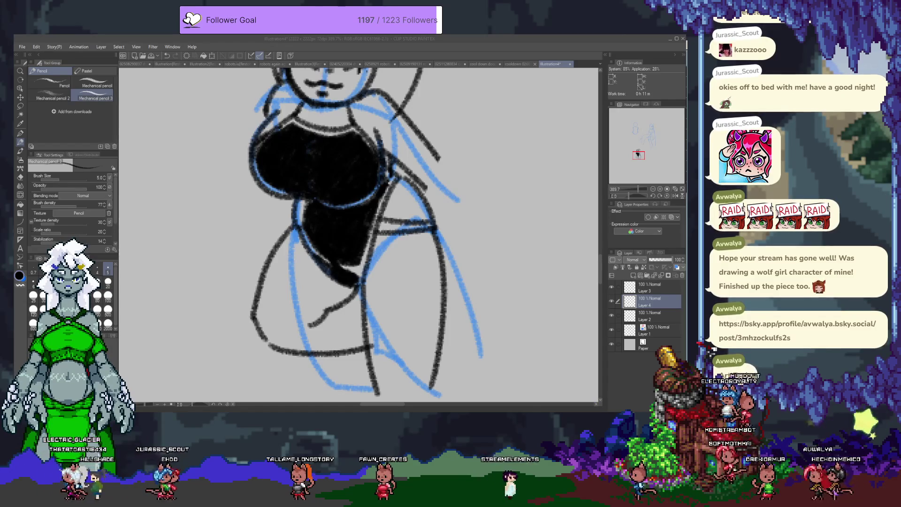
Step: Zoom out to see the whole figure, then switch to the finished fox-girl painting
{"action": "key", "text": "ctrl+minus"}
{"action": "key", "text": "ctrl+minus"}
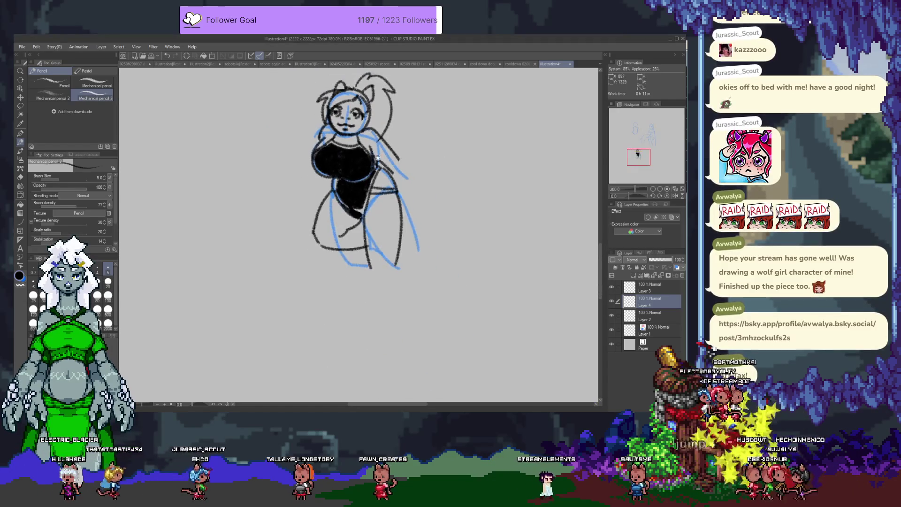
{"action": "key", "text": "ctrl+minus"}
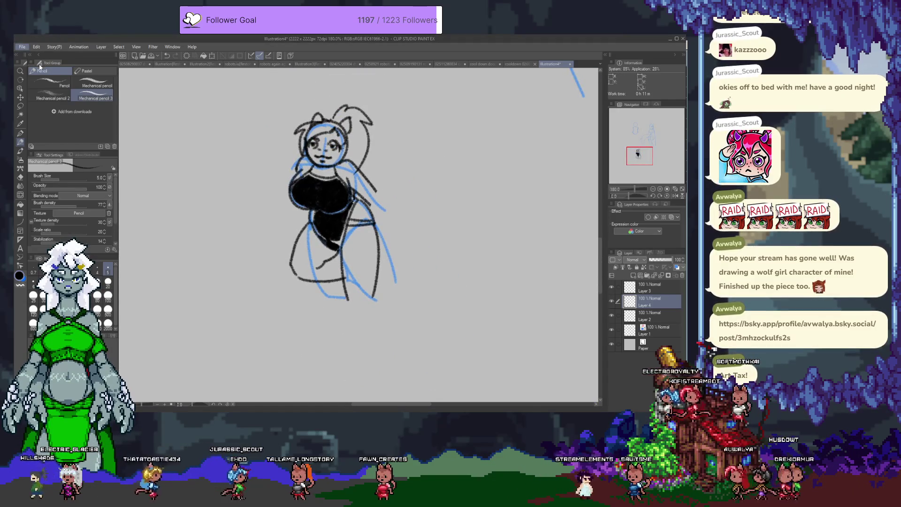
{"action": "key", "text": "ctrl+v"}
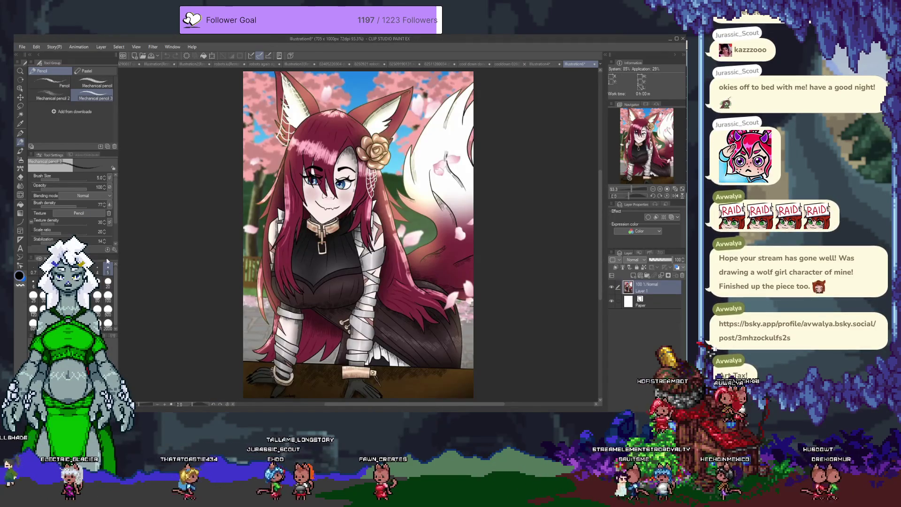
Step: Hide all palettes and pan across the fox-girl painting's ears, head, torso and table
{"action": "key", "text": "Tab"}
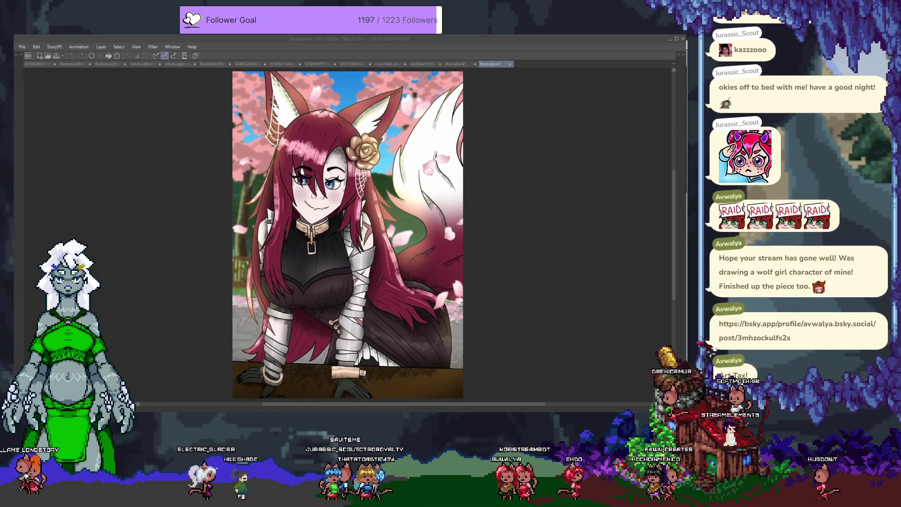
{"action": "scroll", "coordinate": [270, 218], "scroll_direction": "up", "scroll_amount": 2}
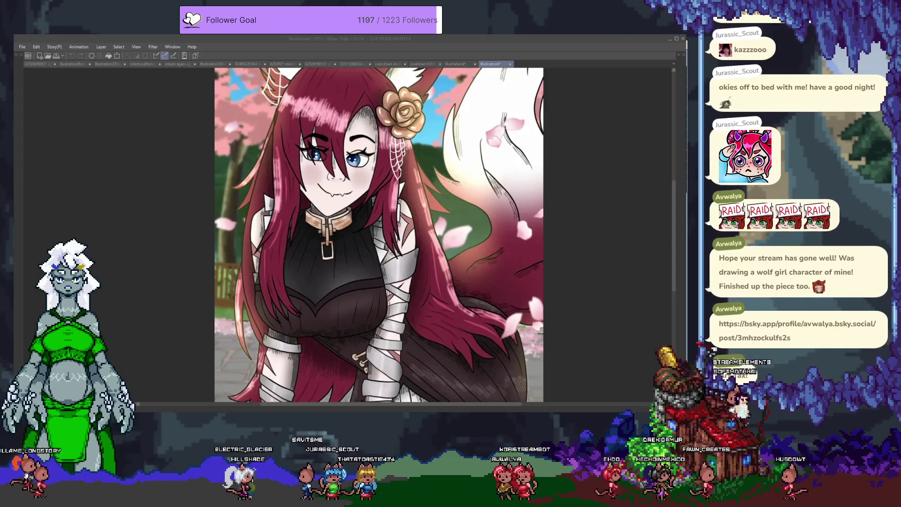
{"action": "left_click_drag", "start_coordinate": [385, 202], "coordinate": [366, 268]}
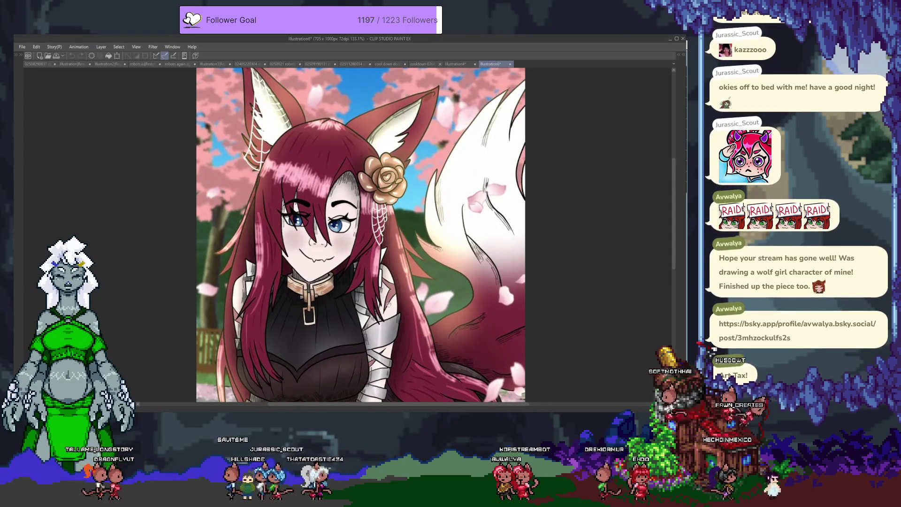
{"action": "left_click_drag", "start_coordinate": [414, 322], "coordinate": [383, 219]}
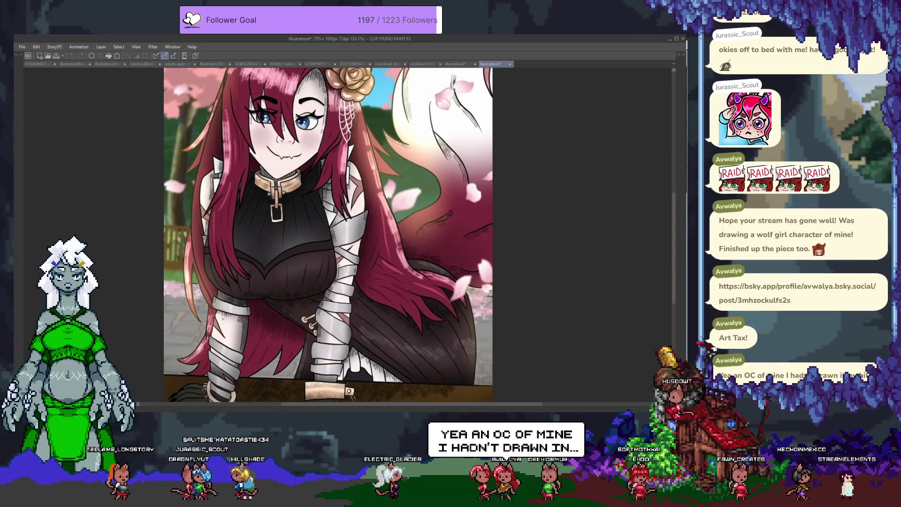
{"action": "left_click_drag", "start_coordinate": [228, 284], "coordinate": [236, 360]}
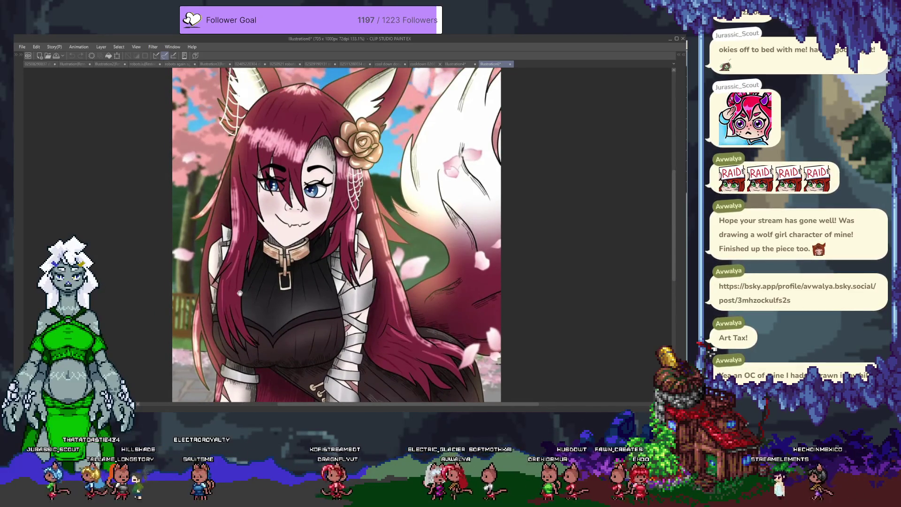
{"action": "left_click_drag", "start_coordinate": [223, 321], "coordinate": [221, 230]}
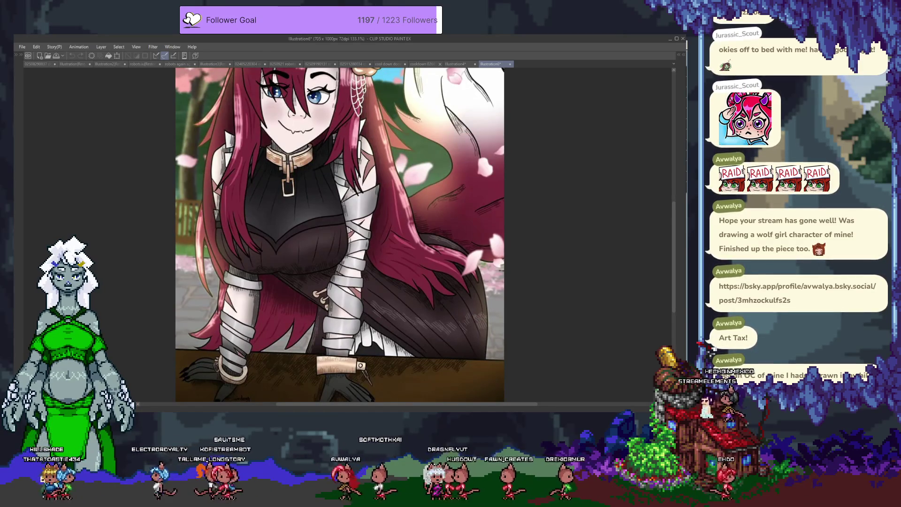
Step: Zoom in on the face and ears, fit the painting to the window, and close it
{"action": "scroll", "coordinate": [415, 334], "scroll_direction": "down", "scroll_amount": 2}
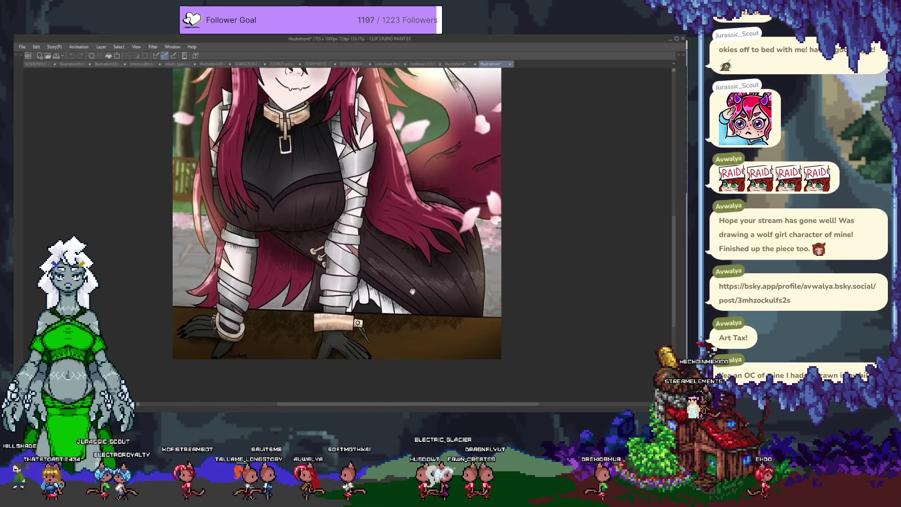
{"action": "scroll", "coordinate": [361, 313], "scroll_direction": "up", "scroll_amount": 2}
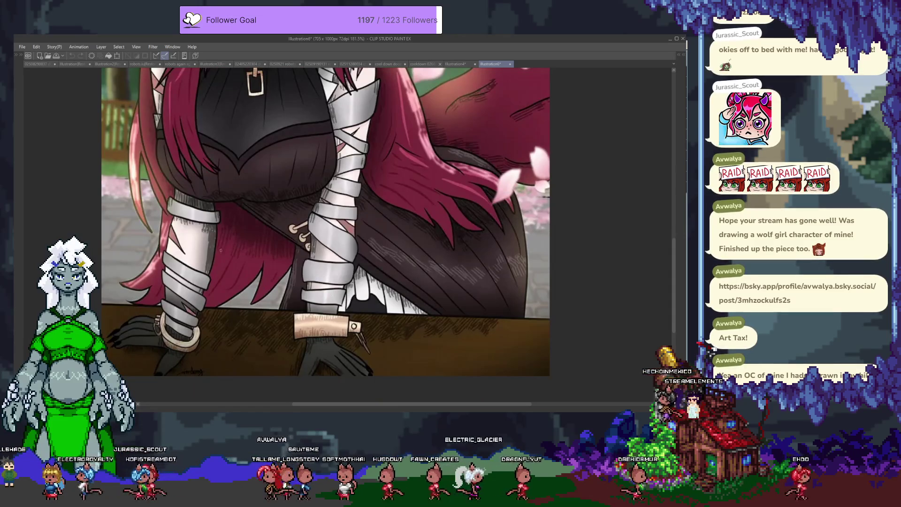
{"action": "scroll", "coordinate": [333, 222], "scroll_direction": "up", "scroll_amount": 1}
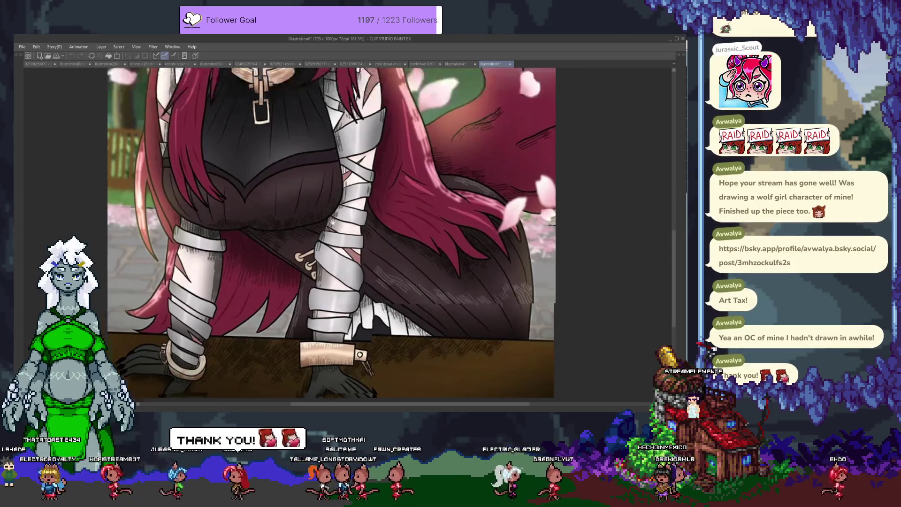
{"action": "scroll", "coordinate": [333, 222], "scroll_direction": "up", "scroll_amount": 5}
{"action": "scroll", "coordinate": [334, 284], "scroll_direction": "up", "scroll_amount": 2}
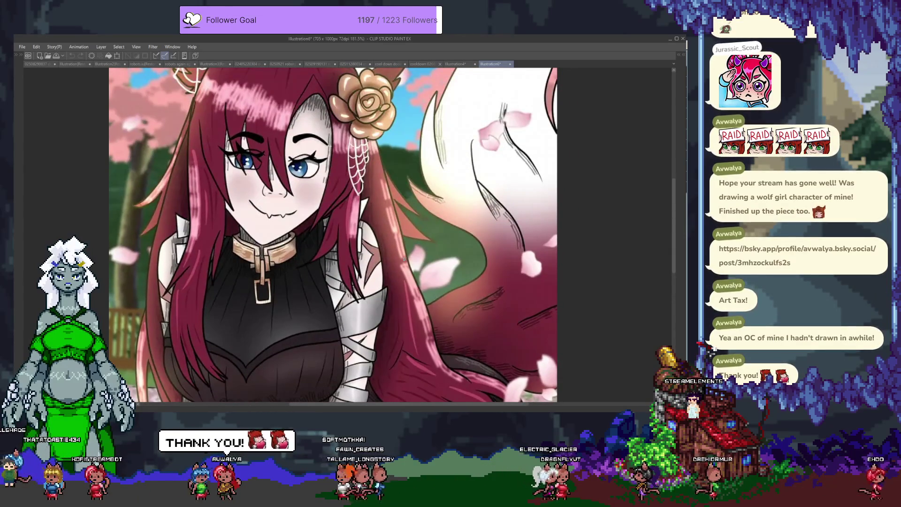
{"action": "scroll", "coordinate": [422, 273], "scroll_direction": "up", "scroll_amount": 1}
{"action": "scroll", "coordinate": [474, 307], "scroll_direction": "up", "scroll_amount": 2}
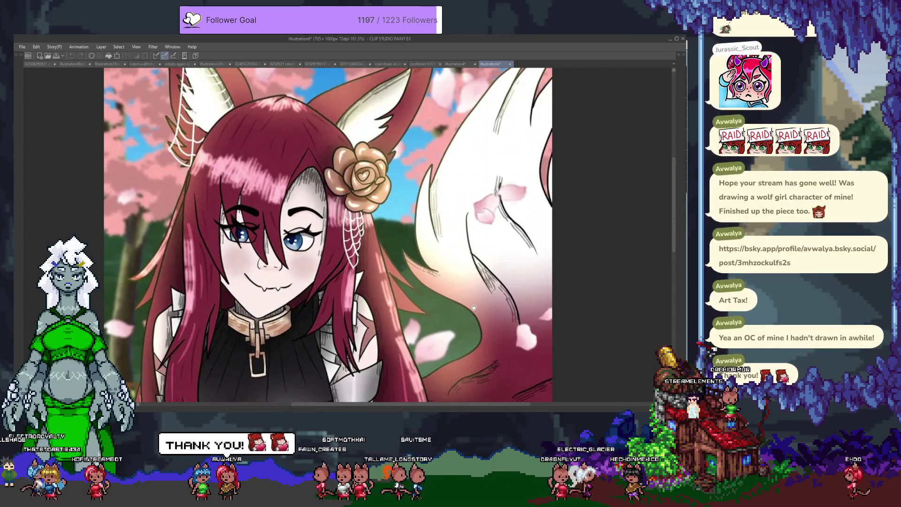
{"action": "left_click_drag", "start_coordinate": [474, 307], "coordinate": [479, 342]}
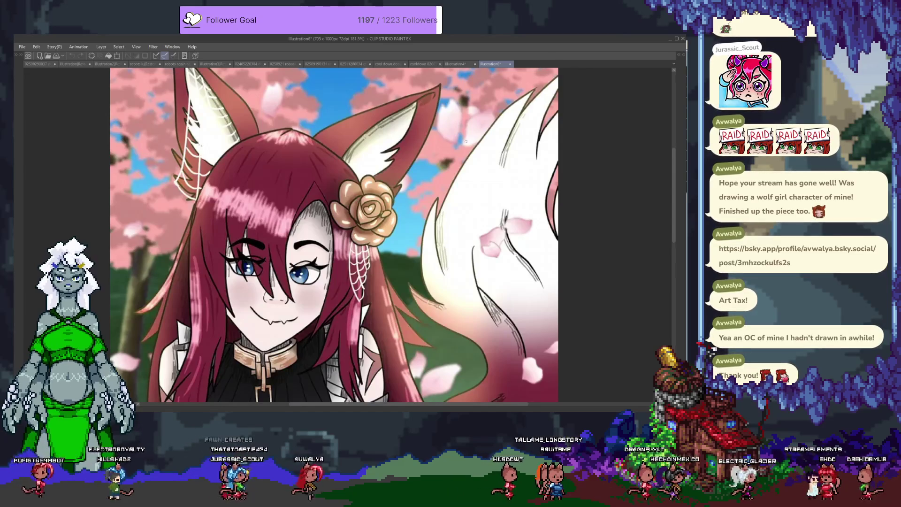
{"action": "key", "text": "ctrl+0"}
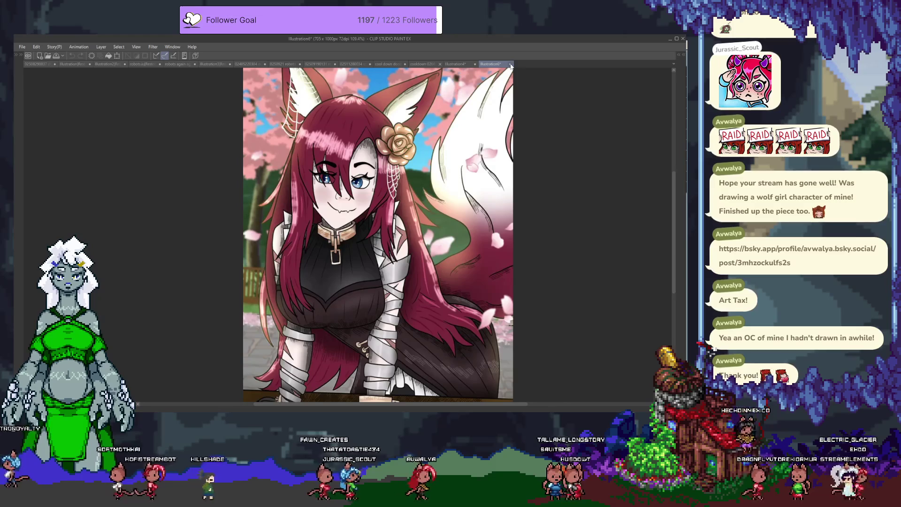
{"action": "left_click", "coordinate": [511, 65]}
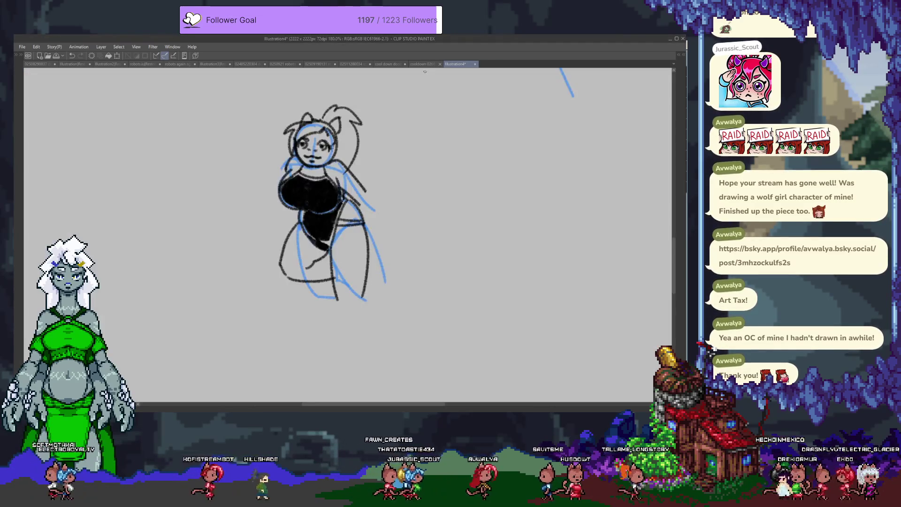
Step: Switch to the cooldown drawing and frame the existing doodles in view
{"action": "left_click", "coordinate": [425, 65]}
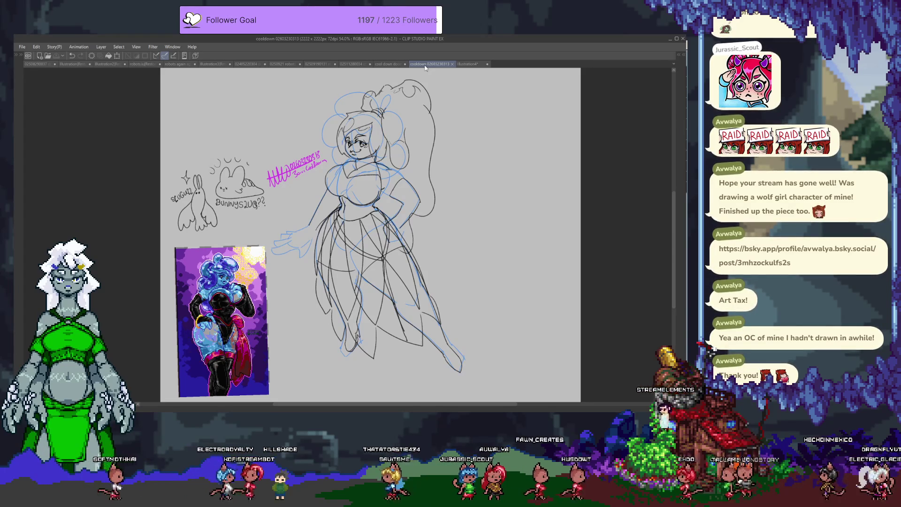
{"action": "scroll", "coordinate": [237, 178], "scroll_direction": "up", "scroll_amount": 2}
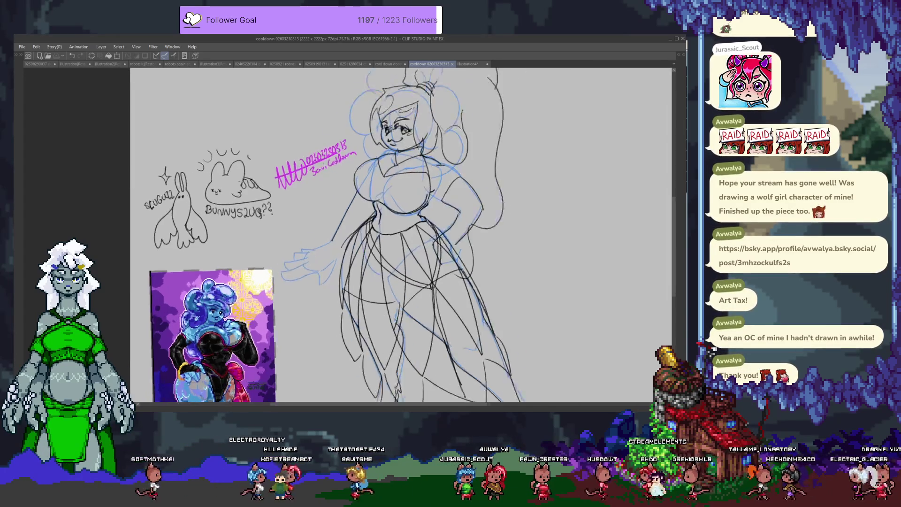
{"action": "scroll", "coordinate": [237, 179], "scroll_direction": "up", "scroll_amount": 2}
{"action": "scroll", "coordinate": [237, 179], "scroll_direction": "up", "scroll_amount": 2}
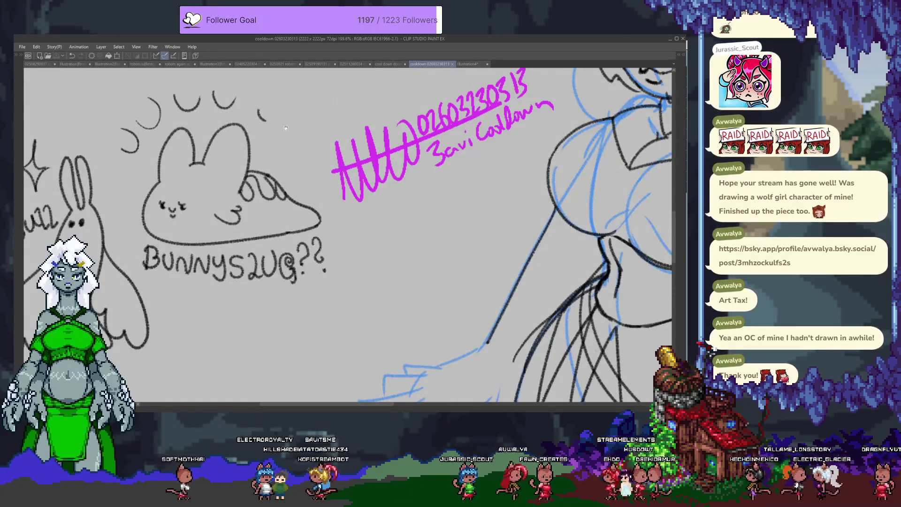
{"action": "scroll", "coordinate": [321, 209], "scroll_direction": "down", "scroll_amount": 2}
{"action": "scroll", "coordinate": [320, 208], "scroll_direction": "down", "scroll_amount": 2}
{"action": "scroll", "coordinate": [321, 209], "scroll_direction": "up", "scroll_amount": 1}
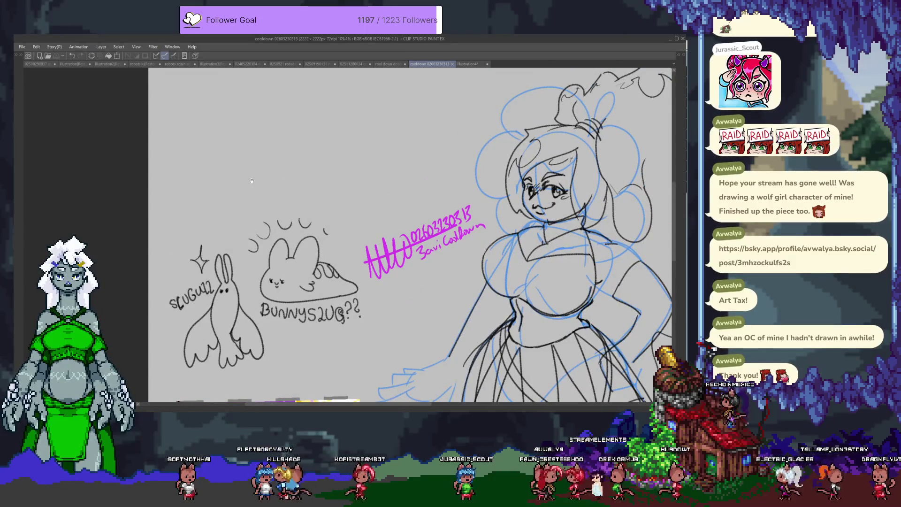
{"action": "left_click_drag", "start_coordinate": [254, 168], "coordinate": [265, 180]}
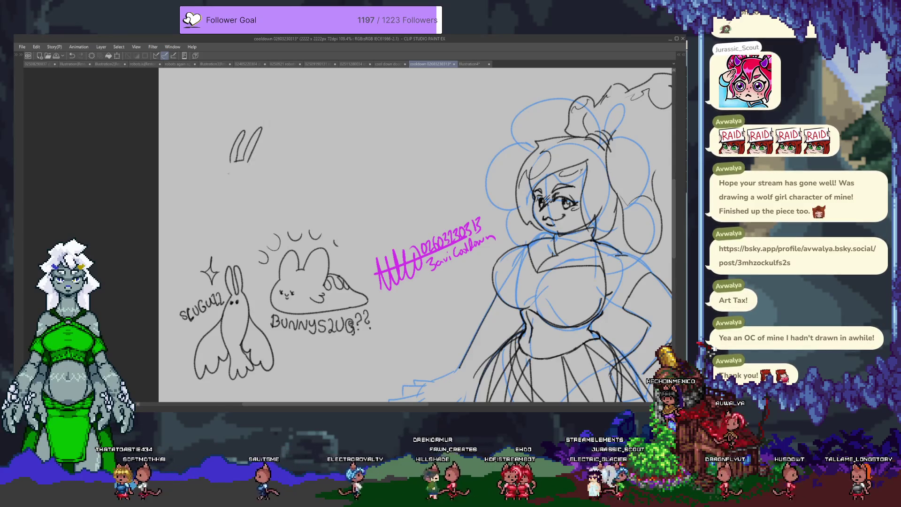
Step: Redraw a shorter stroke under the deer's ears, then add its second eye and a stroke beside the ear
{"action": "key", "text": "ctrl+z"}
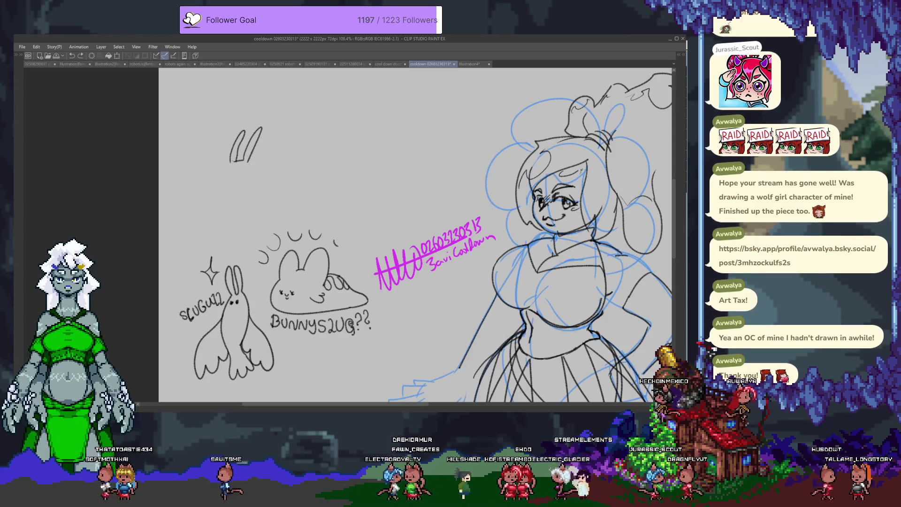
{"action": "left_click_drag", "start_coordinate": [230, 163], "coordinate": [236, 192]}
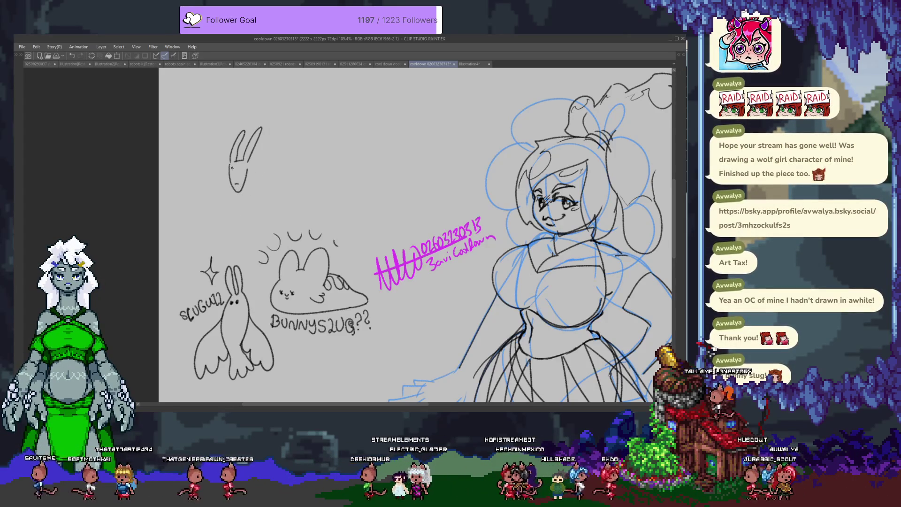
{"action": "left_click_drag", "start_coordinate": [240, 168], "coordinate": [239, 175]}
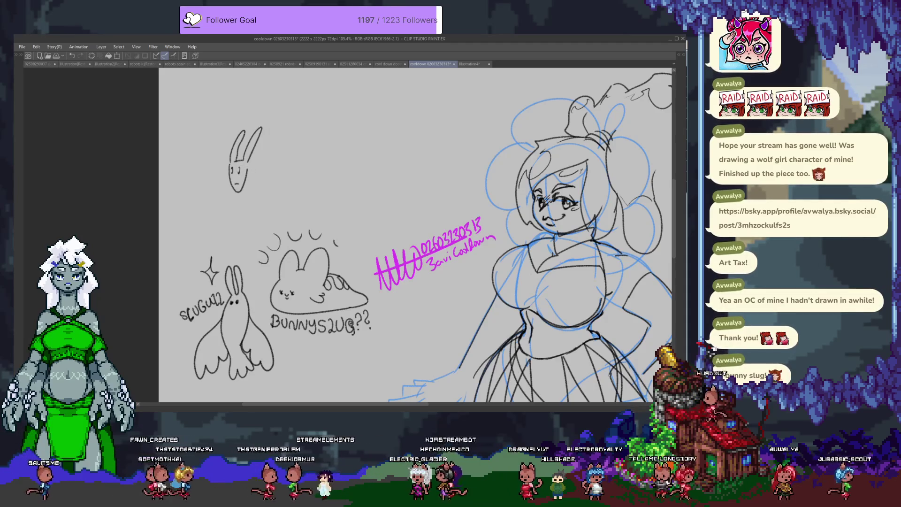
{"action": "left_click_drag", "start_coordinate": [252, 158], "coordinate": [263, 153]}
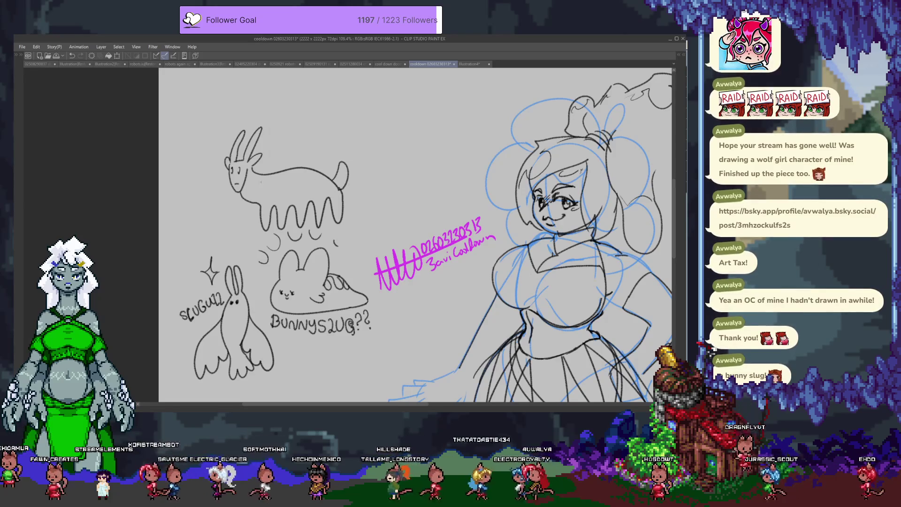
Step: Draw a wavy back line and hand-letter DEERSLUG, redrawing the badly drawn final G
{"action": "left_click_drag", "start_coordinate": [263, 185], "coordinate": [284, 186]}
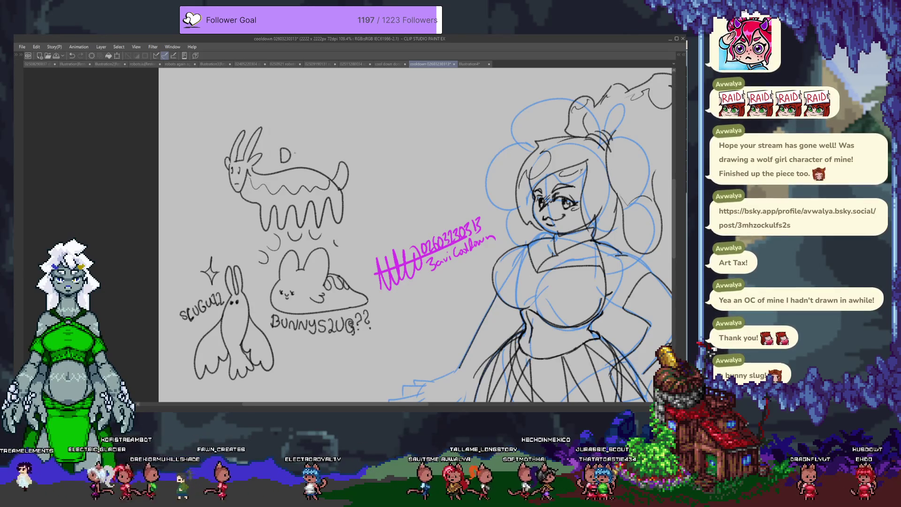
{"action": "left_click_drag", "start_coordinate": [298, 155], "coordinate": [308, 161]}
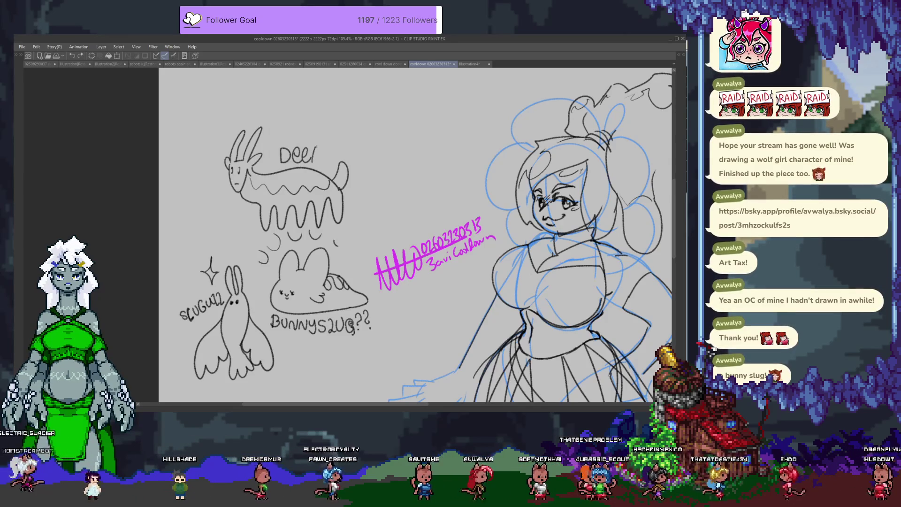
{"action": "left_click_drag", "start_coordinate": [316, 156], "coordinate": [322, 163]}
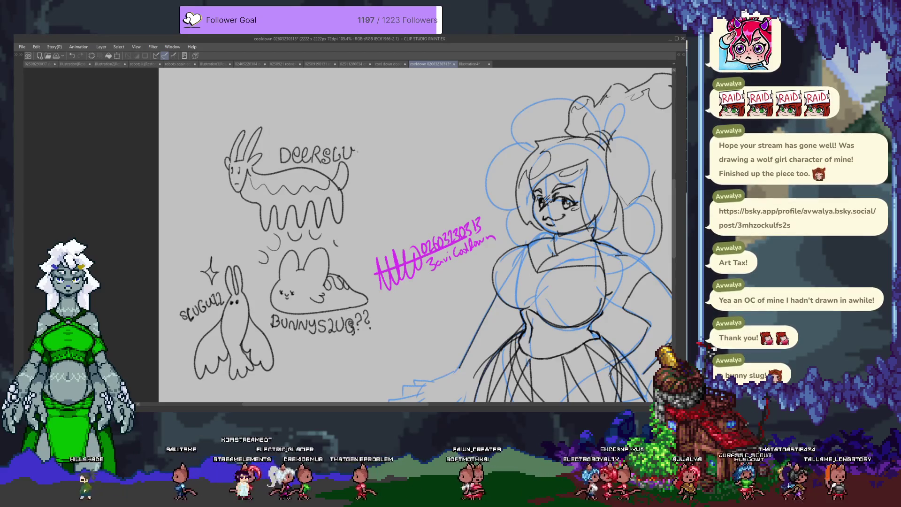
{"action": "left_click_drag", "start_coordinate": [359, 150], "coordinate": [361, 158]}
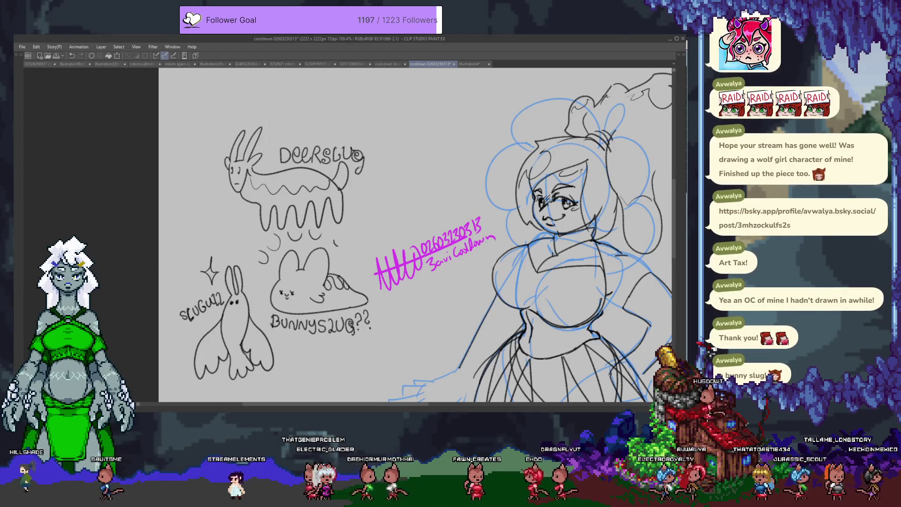
{"action": "key", "text": "ctrl+z"}
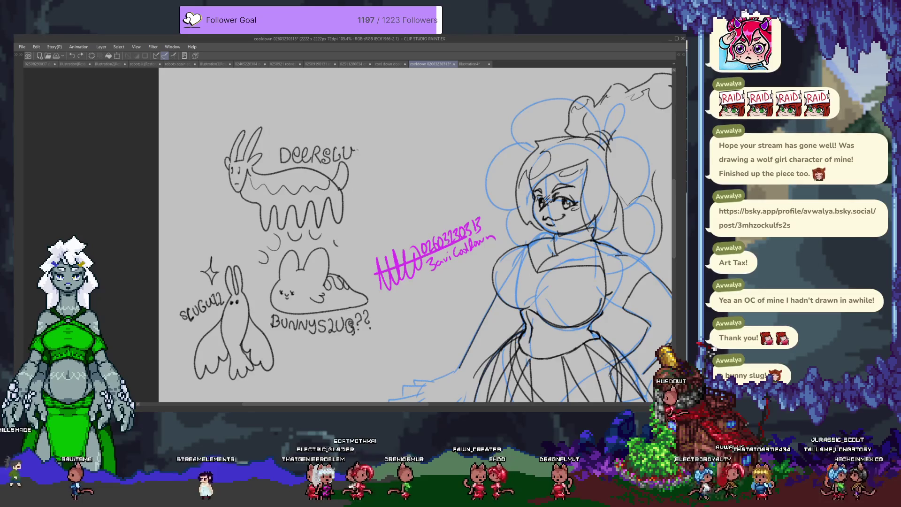
{"action": "left_click_drag", "start_coordinate": [361, 149], "coordinate": [366, 164]}
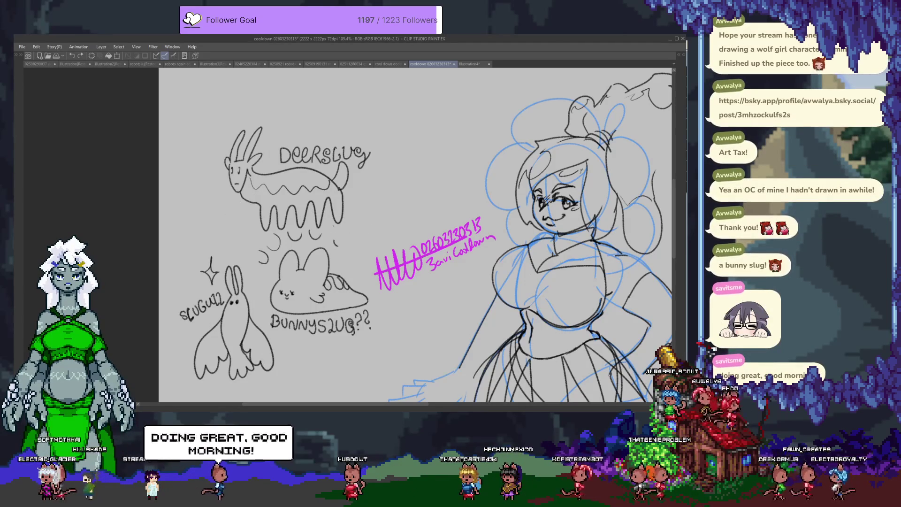
Step: Sketch a small cloud beside the creature's legs and shift the view to show more canvas
{"action": "left_click_drag", "start_coordinate": [334, 222], "coordinate": [371, 229]}
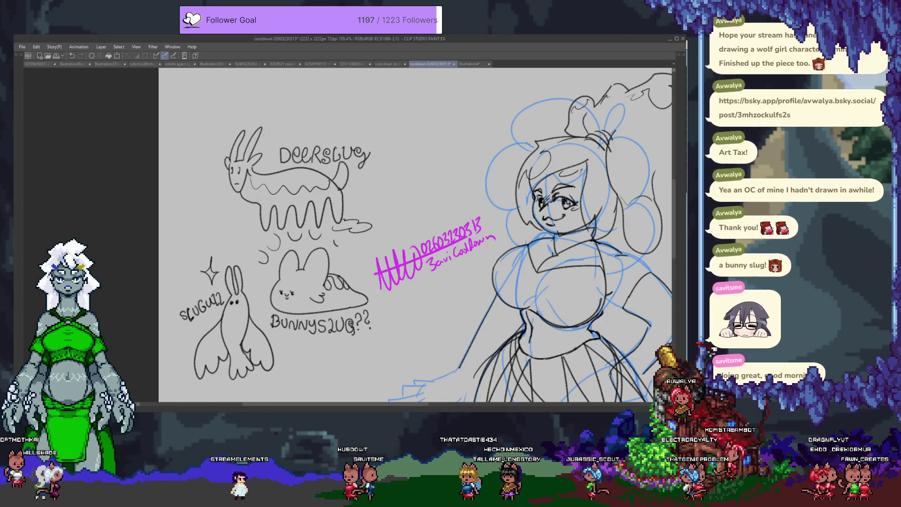
{"action": "scroll", "coordinate": [385, 282], "scroll_direction": "down", "scroll_amount": 2}
{"action": "left_click_drag", "start_coordinate": [470, 282], "coordinate": [390, 192]}
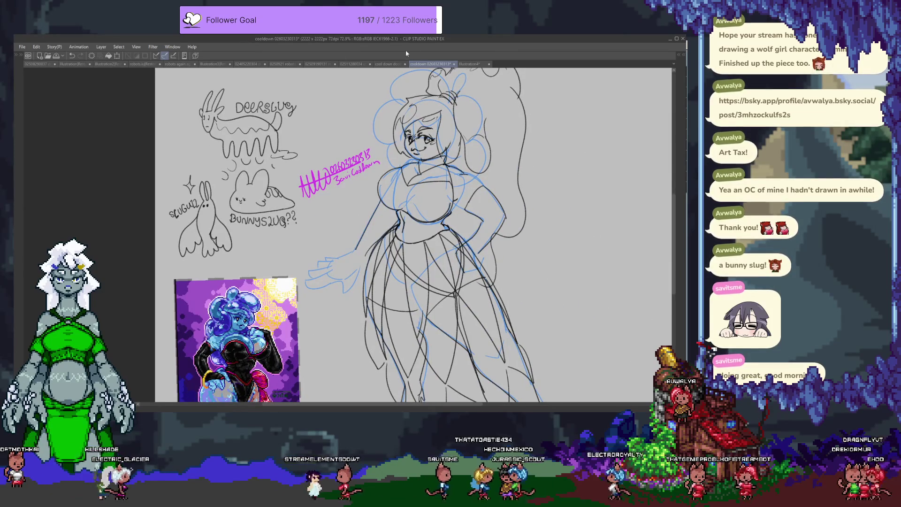
Step: Switch to the Illustration4 character sketch, zoom in, and undo the last small stroke
{"action": "left_click", "coordinate": [462, 64]}
{"action": "scroll", "coordinate": [292, 258], "scroll_direction": "up", "scroll_amount": 1}
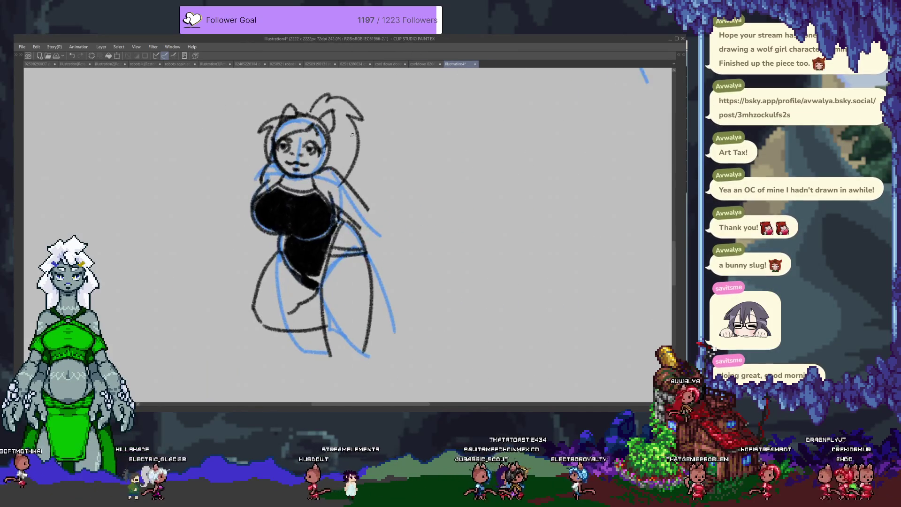
{"action": "scroll", "coordinate": [292, 258], "scroll_direction": "up", "scroll_amount": 1}
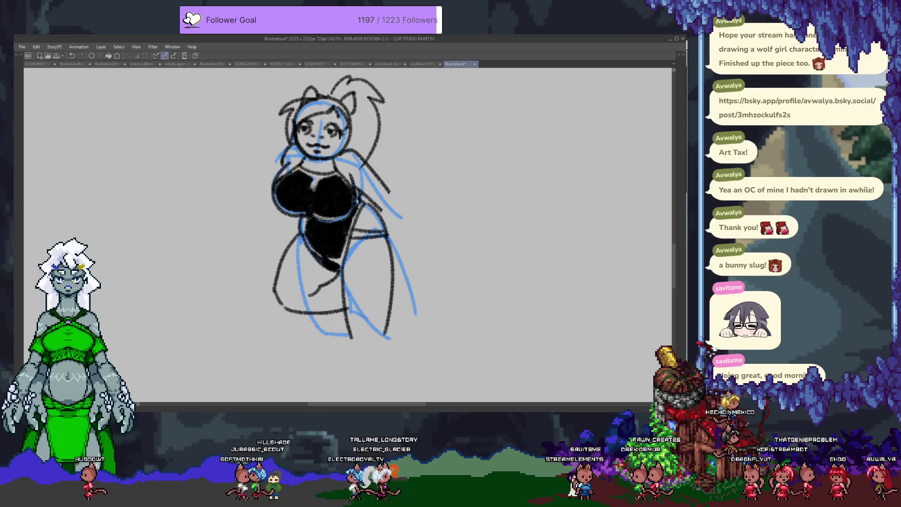
{"action": "key", "text": "ctrl+z"}
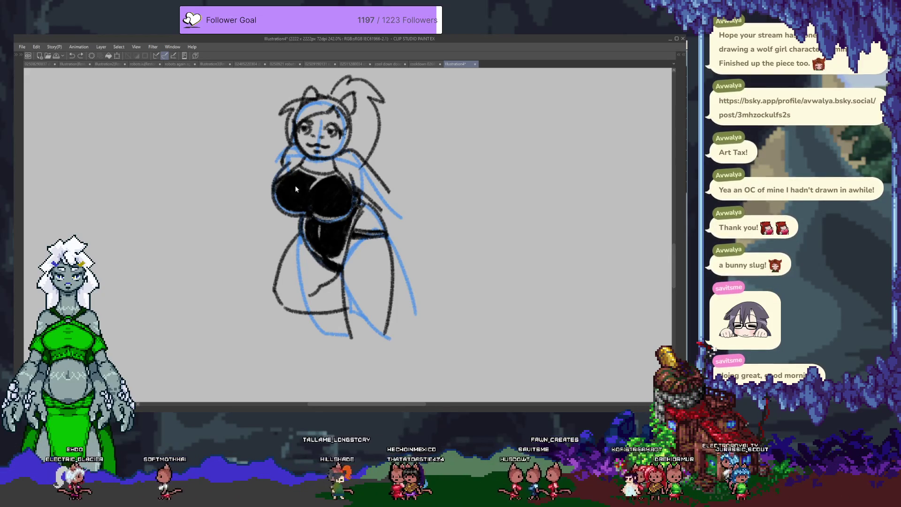
Step: Reposition the view beside the arm and extend the arm line down into a hand
{"action": "left_click_drag", "start_coordinate": [292, 230], "coordinate": [320, 252]}
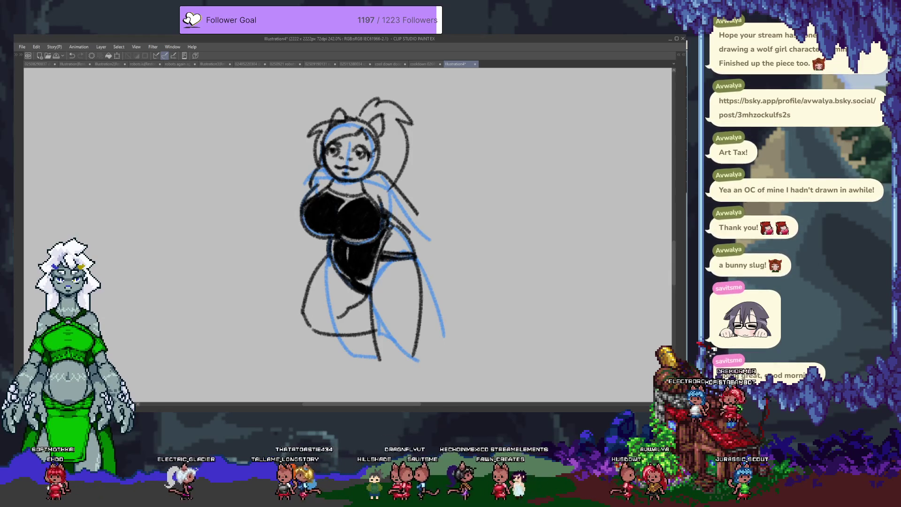
{"action": "left_click_drag", "start_coordinate": [295, 268], "coordinate": [397, 217]}
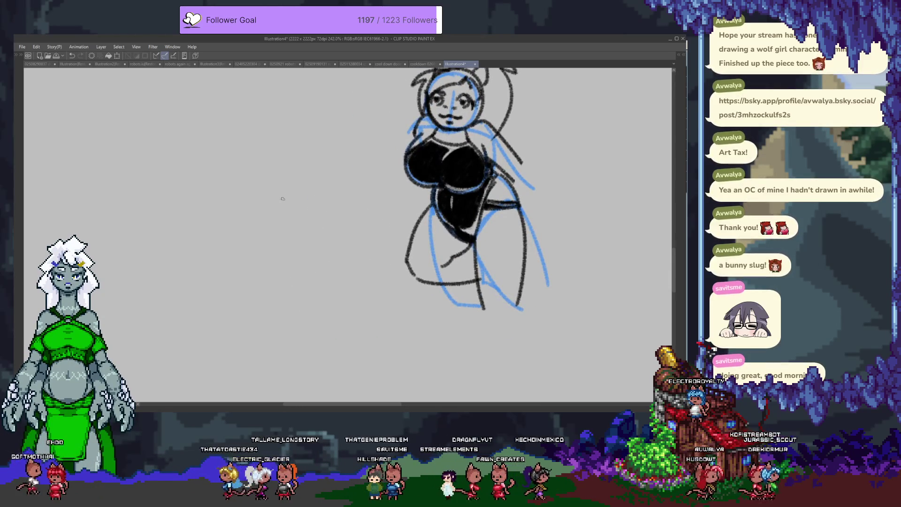
{"action": "mouse_move", "coordinate": [275, 193]}
{"action": "left_mouse_down"}
{"action": "mouse_move", "coordinate": [306, 241]}
{"action": "mouse_move", "coordinate": [177, 234]}
{"action": "left_mouse_up"}
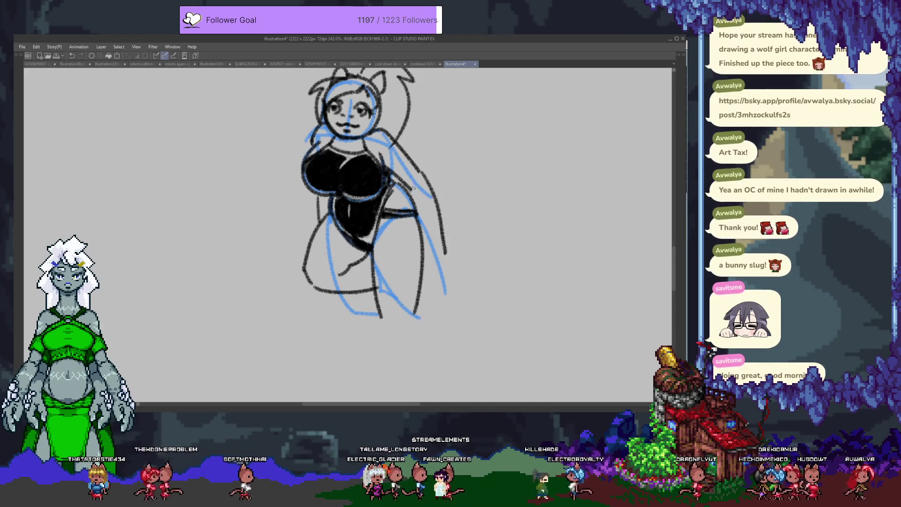
{"action": "left_click_drag", "start_coordinate": [420, 173], "coordinate": [430, 199]}
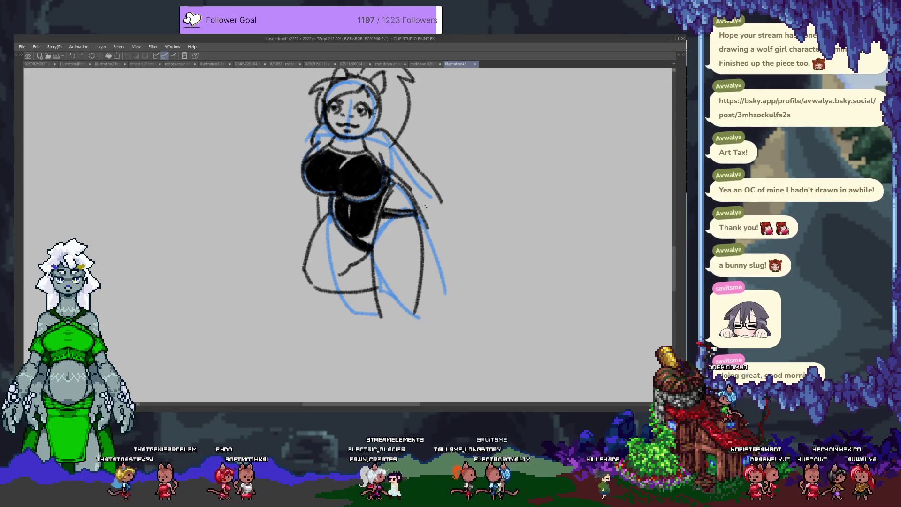
{"action": "mouse_move", "coordinate": [441, 203]}
{"action": "left_mouse_down"}
{"action": "mouse_move", "coordinate": [454, 226]}
{"action": "mouse_move", "coordinate": [449, 238]}
{"action": "mouse_move", "coordinate": [429, 245]}
{"action": "left_mouse_up"}
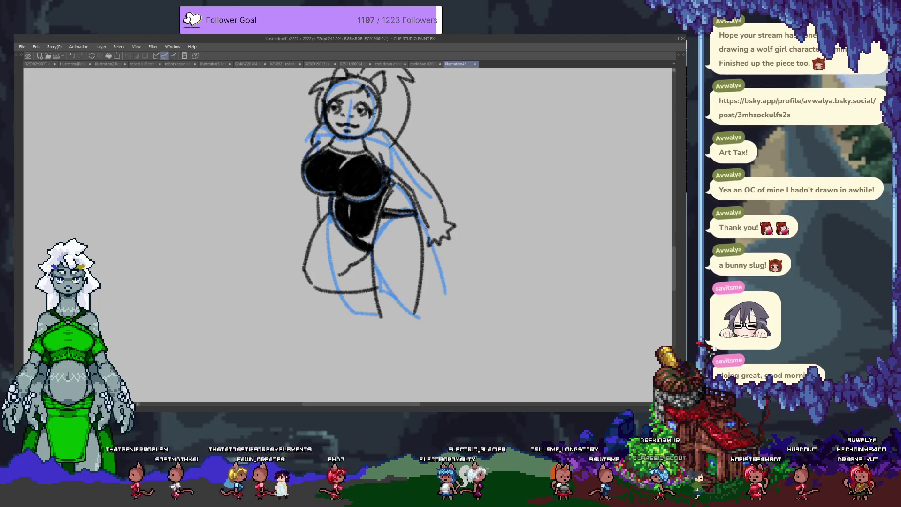
Step: Undo the rough lower-arm strokes and redraw the hand at the end of the arm
{"action": "key", "text": "ctrl+z"}
{"action": "key", "text": "ctrl+z"}
{"action": "key", "text": "ctrl+z"}
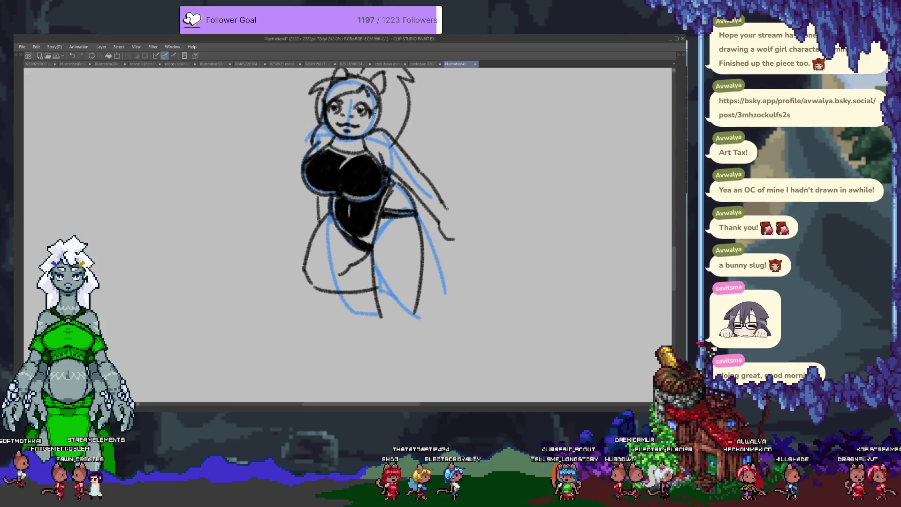
{"action": "key", "text": "ctrl+z"}
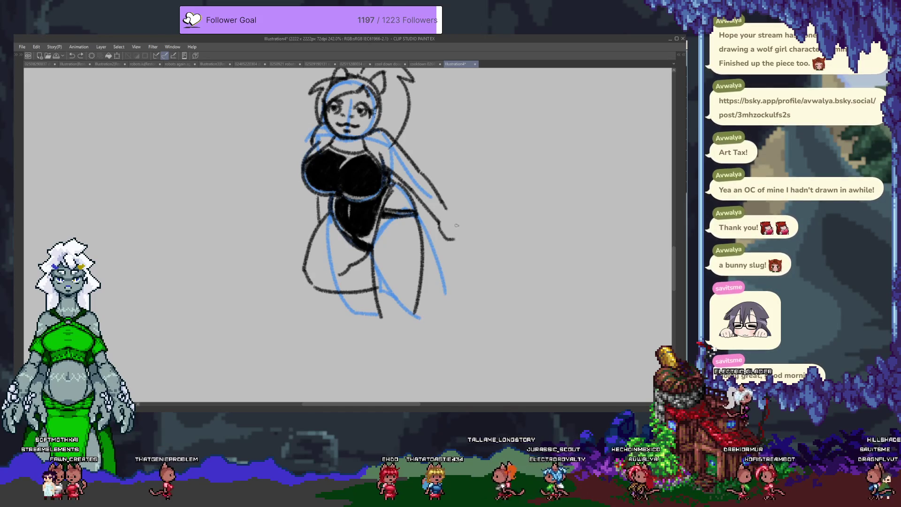
{"action": "key", "text": "ctrl+z"}
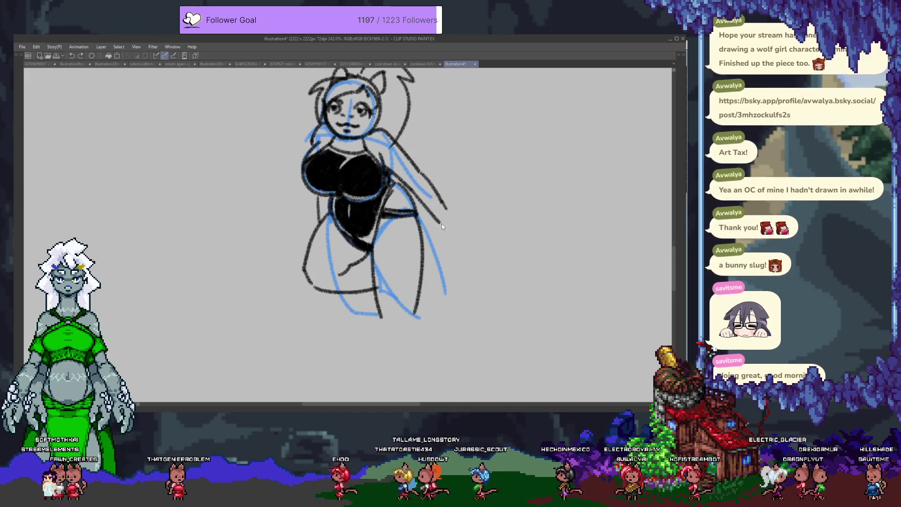
{"action": "key", "text": "ctrl+z"}
{"action": "mouse_move", "coordinate": [434, 237]}
{"action": "left_mouse_down"}
{"action": "mouse_move", "coordinate": [450, 249]}
{"action": "mouse_move", "coordinate": [470, 227]}
{"action": "left_mouse_up"}
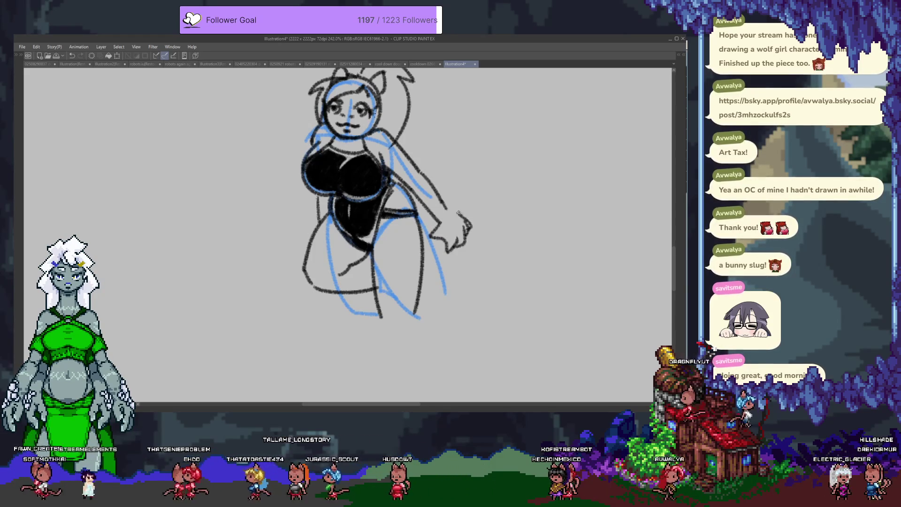
{"action": "key", "text": "ctrl+z"}
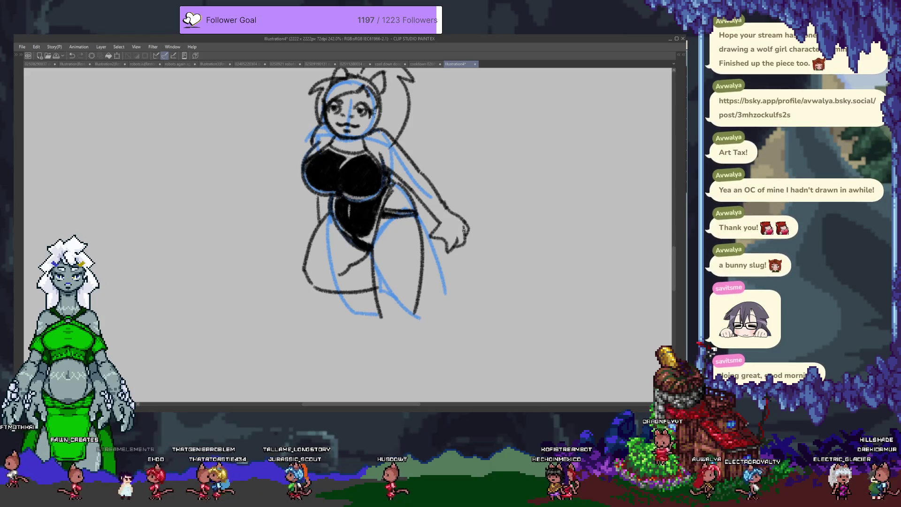
{"action": "left_click_drag", "start_coordinate": [418, 237], "coordinate": [443, 289]}
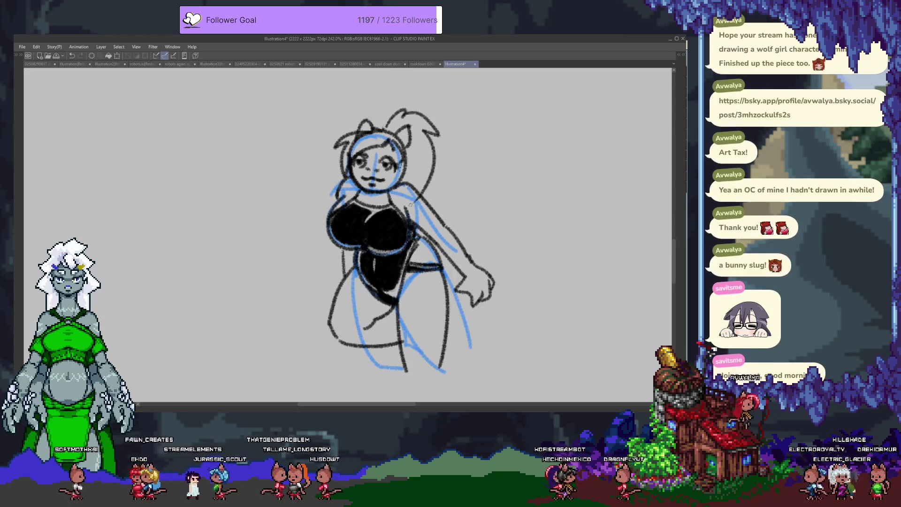